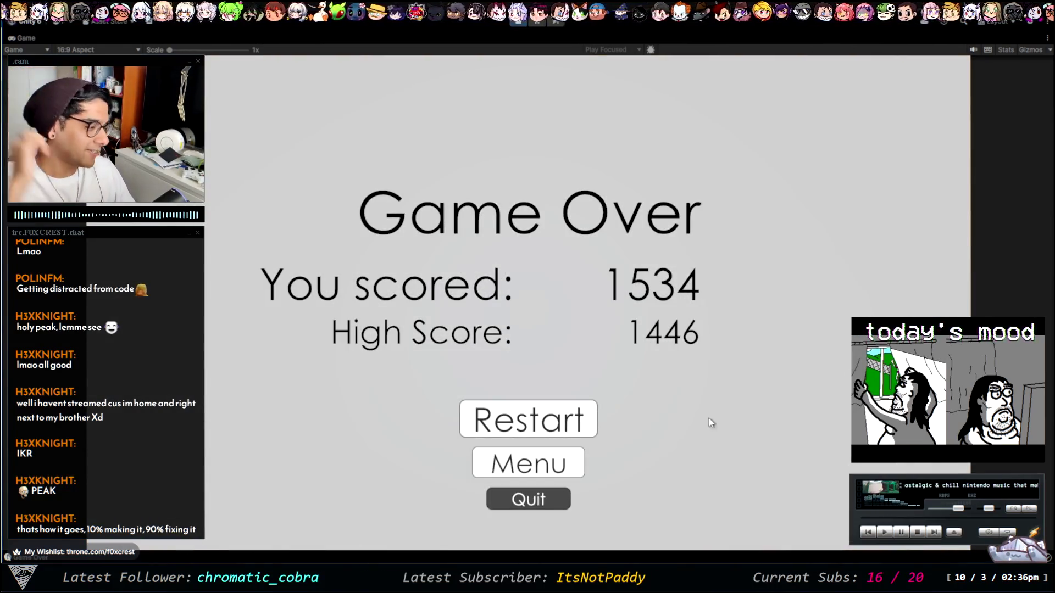
Step: Return from the Game Over screen to the main menu, stop play mode, and restore the editor layout
click(549, 469)
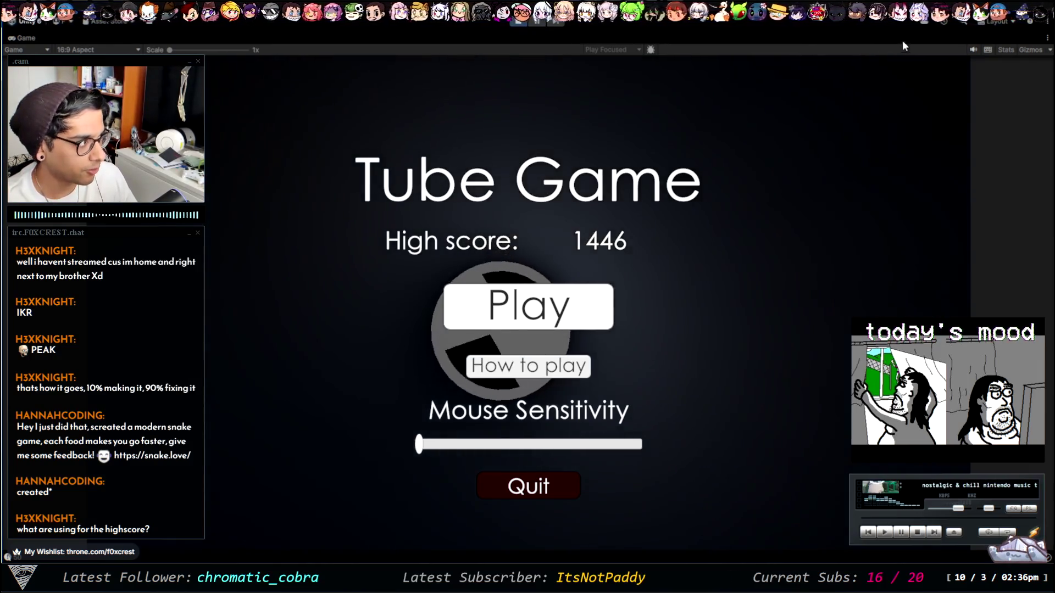
click(517, 22)
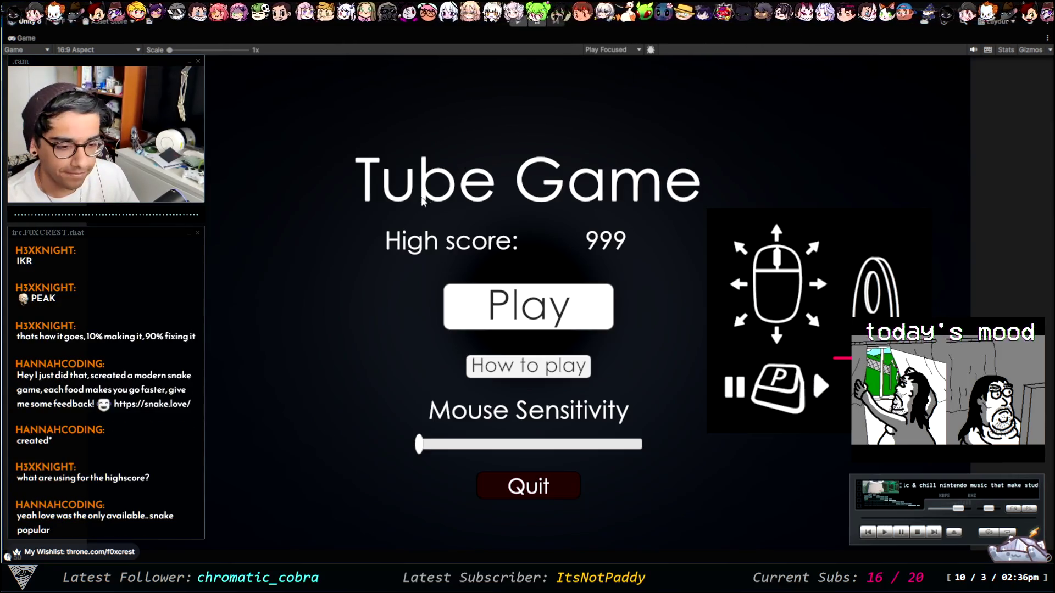
key(shift+space)
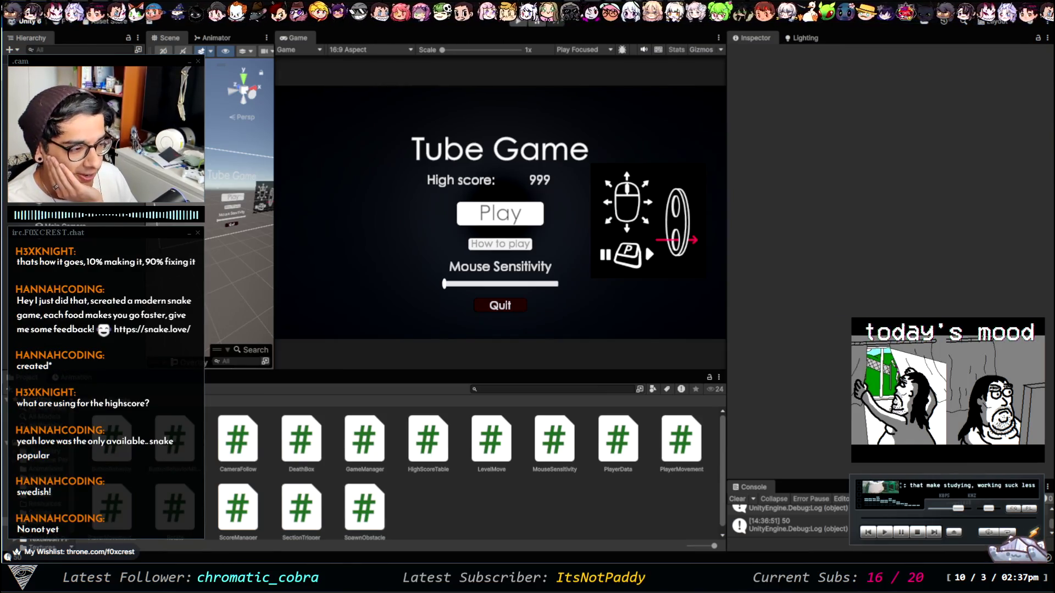
Step: Switch from Unity to the browser showing the Snake game
key(alt+Tab)
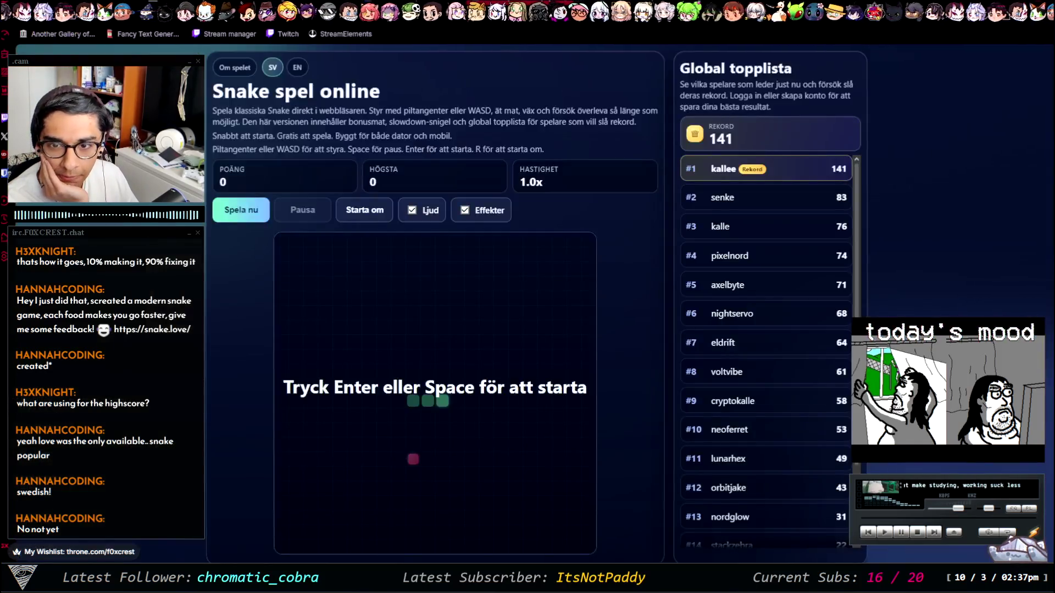
Step: Scroll through the Snake spel online page to view the board and global leaderboard
scroll(223, 285, down, 5)
scroll(223, 285, up, 3)
scroll(223, 284, down, 1)
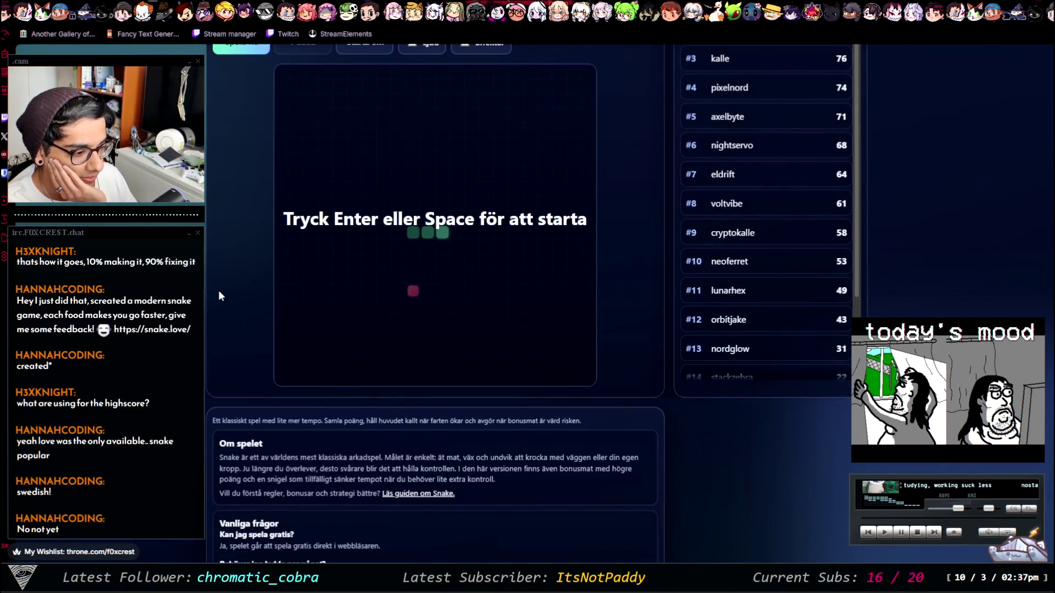
scroll(219, 292, down, 3)
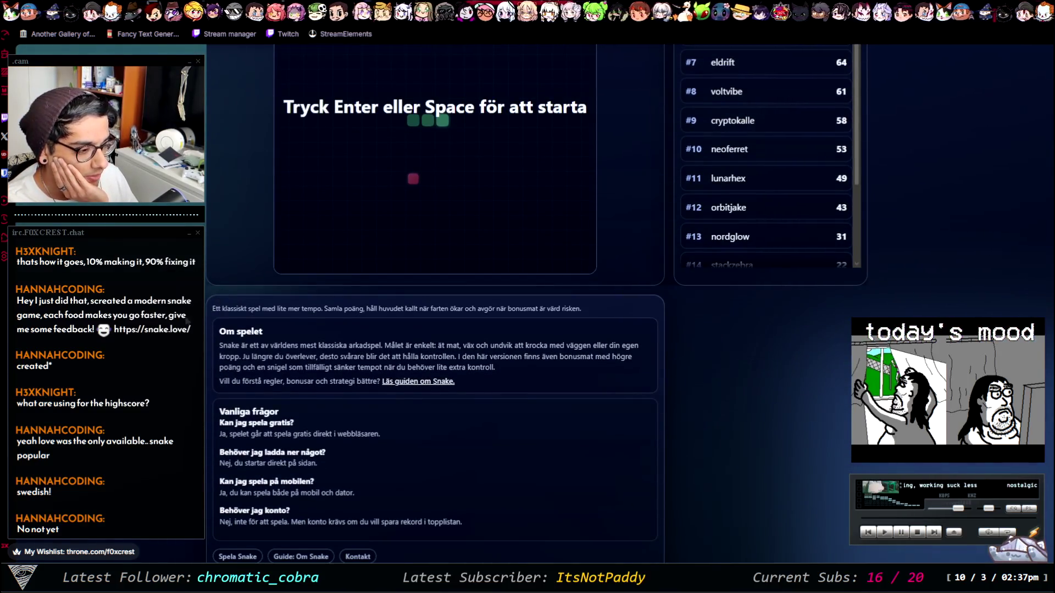
scroll(181, 332, up, 1)
scroll(238, 347, up, 3)
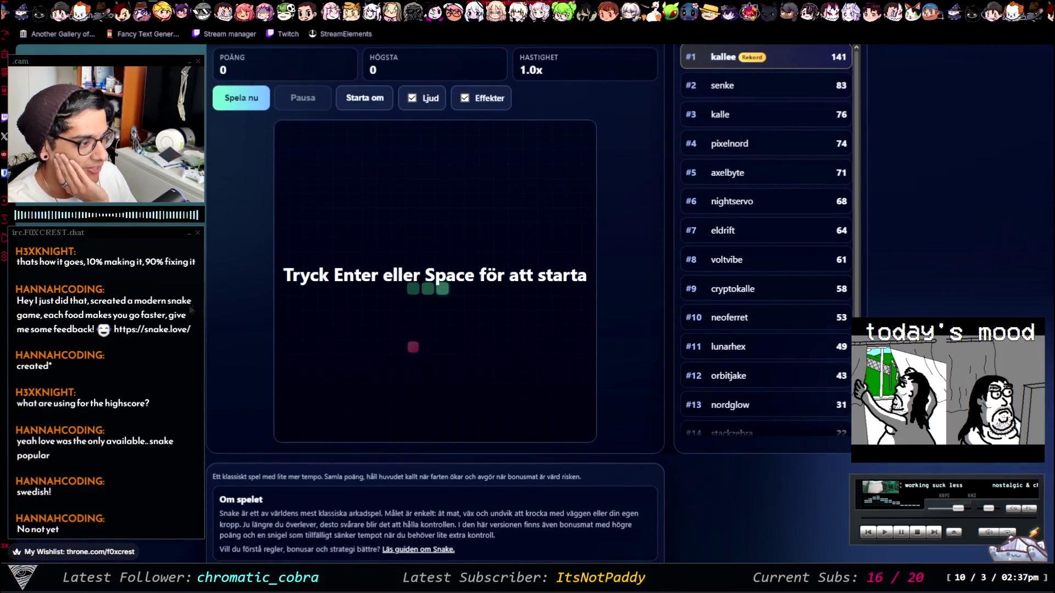
scroll(321, 319, up, 3)
scroll(261, 314, down, 2)
scroll(259, 314, up, 2)
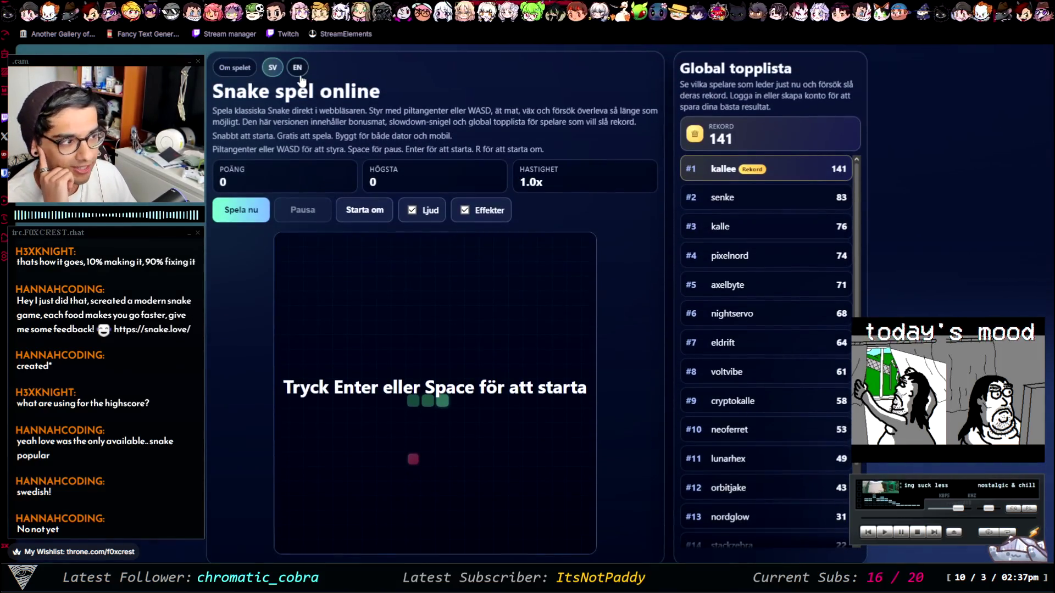
scroll(249, 270, down, 4)
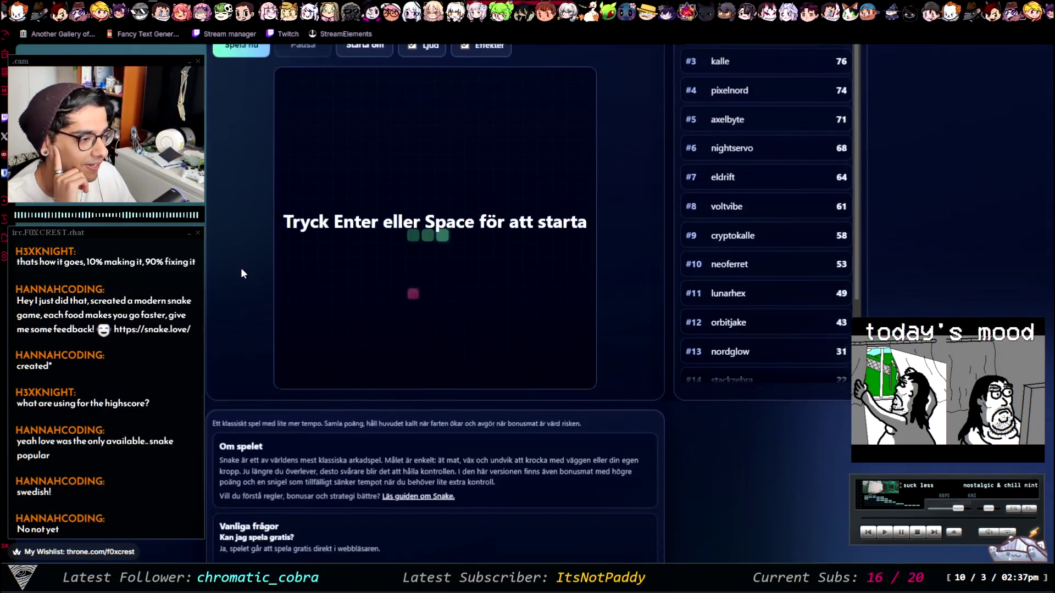
scroll(241, 268, up, 1)
scroll(242, 272, down, 1)
scroll(242, 272, up, 1)
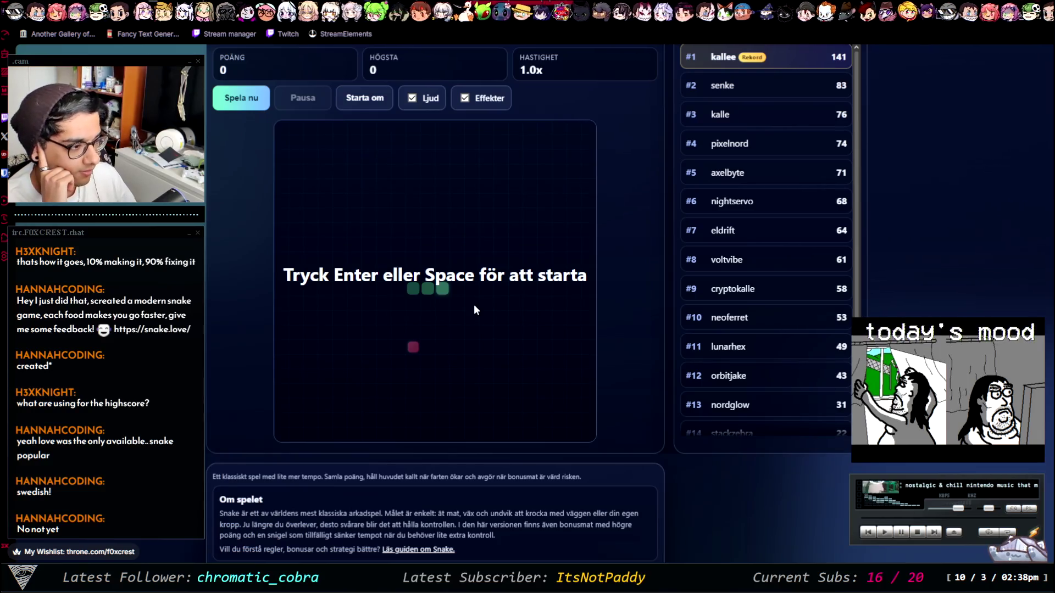
Step: Start a new Snake game and steer the snake to the first pieces of food
key(space)
key(Up)
key(Left)
key(Up)
key(Right)
key(Up)
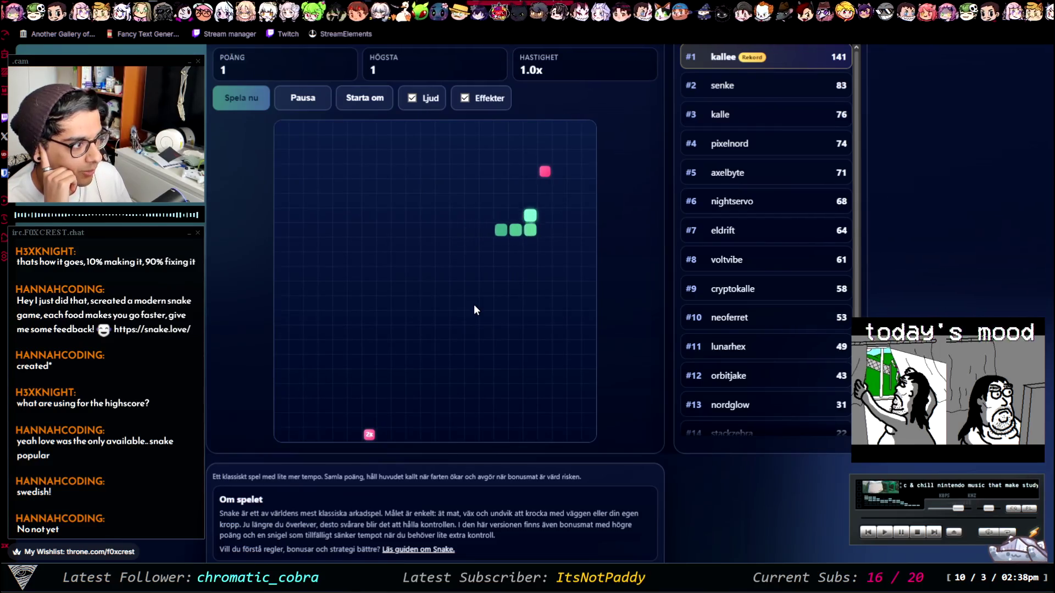
key(Left)
key(Down)
key(Left)
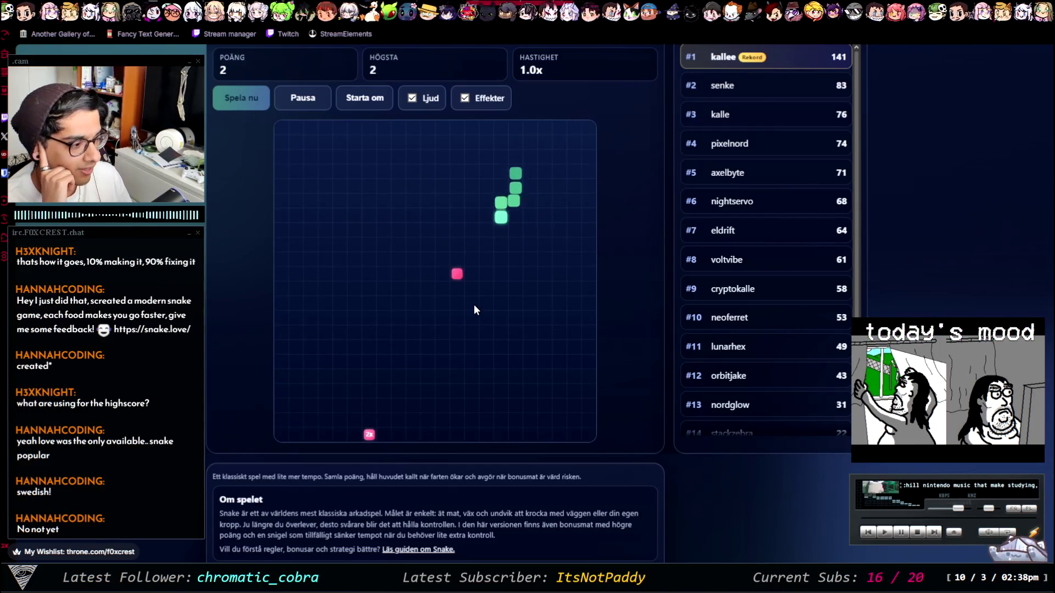
key(Down)
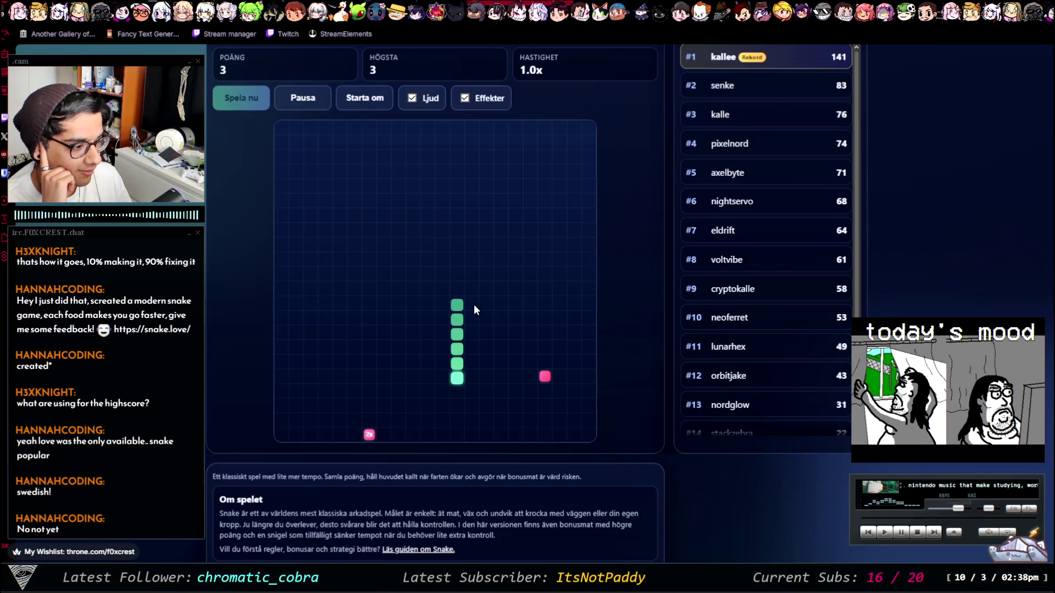
Step: Weave the snake across the board, eating food and grabbing the 2x bonuses
key(Left)
key(Up)
key(Right)
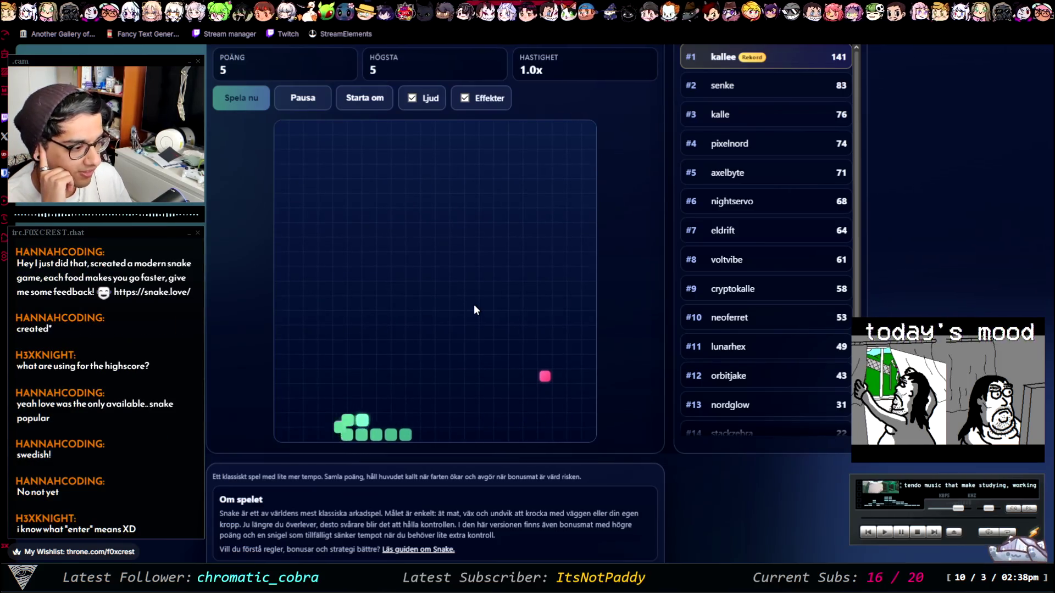
key(Up)
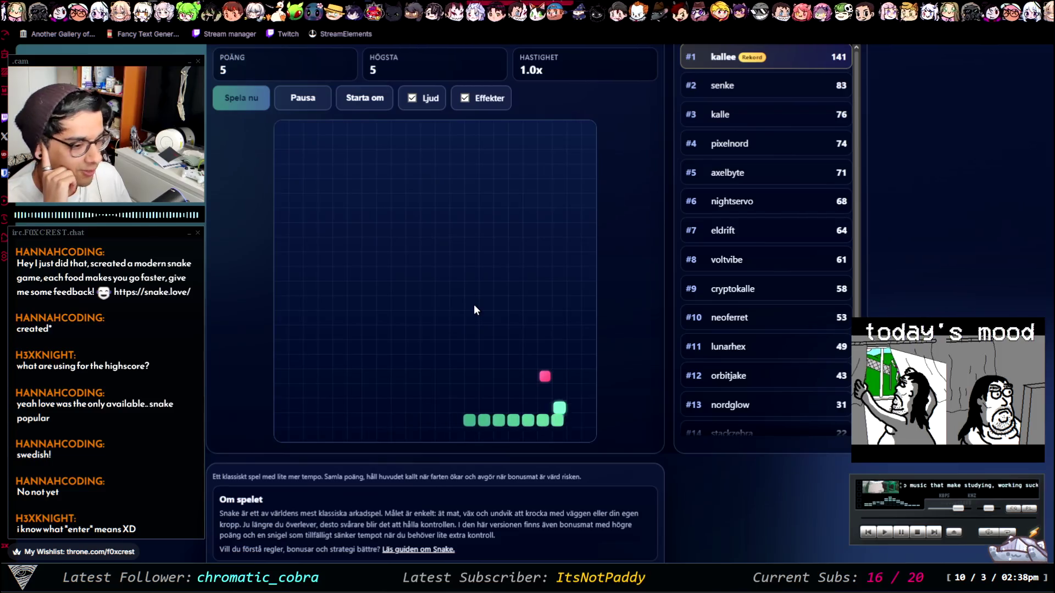
key(Left)
key(Down)
key(Right)
key(Up)
key(Left)
key(Up)
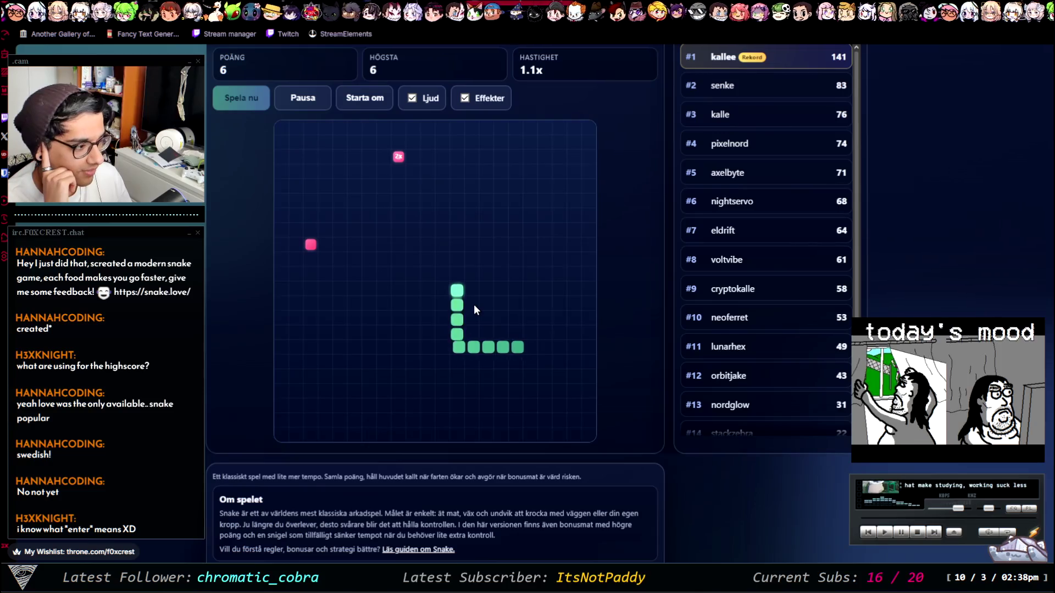
key(Left)
key(Down)
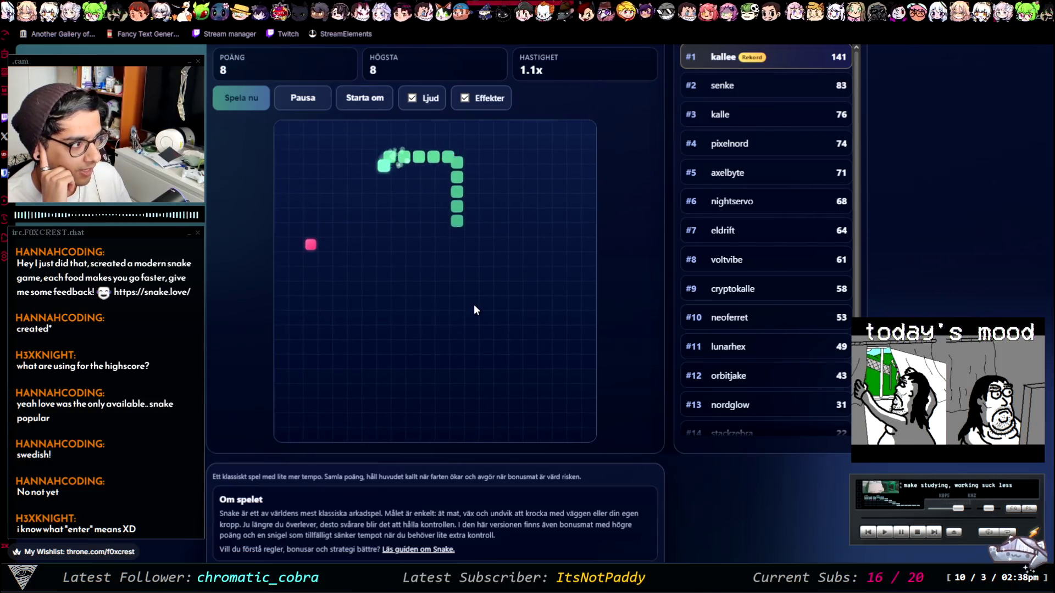
key(Left)
key(Up)
key(Left)
key(Down)
key(Left)
key(Up)
key(Right)
key(Down)
key(Right)
key(Up)
key(Left)
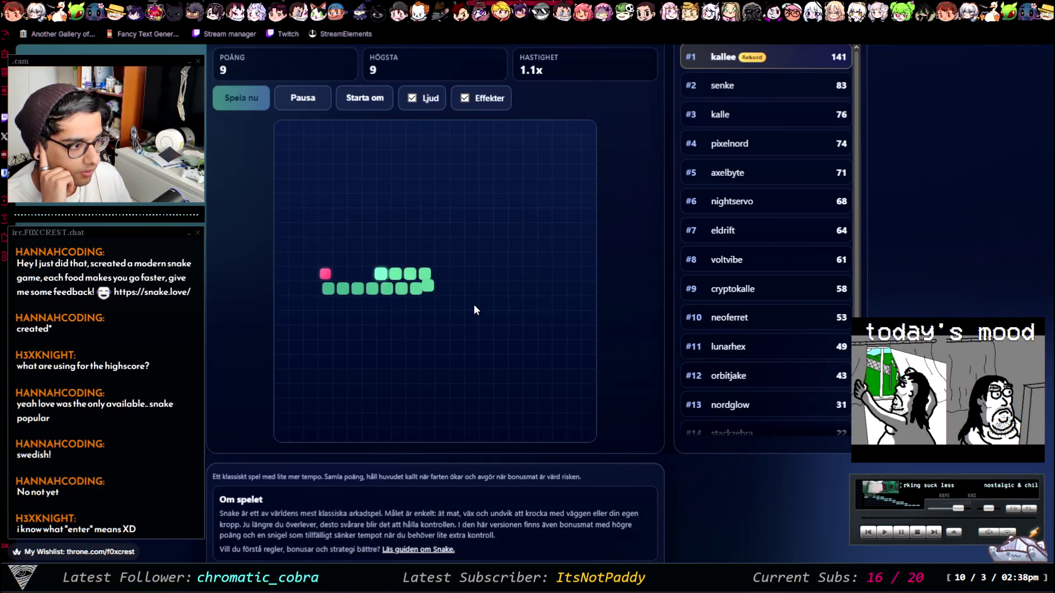
key(Up)
key(Right)
key(Up)
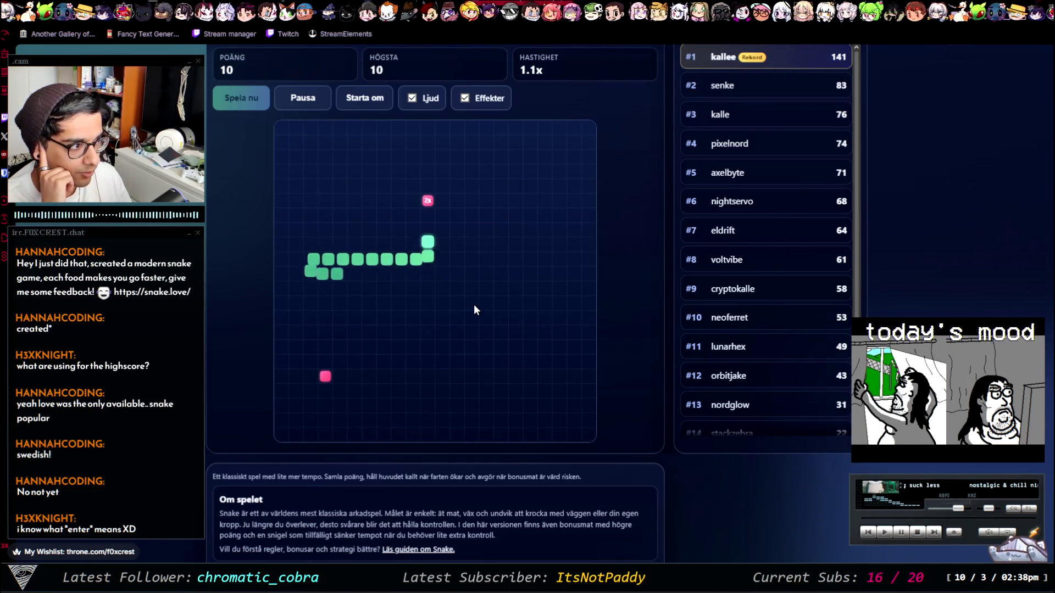
Step: Zigzag the snake through the upper rows, collecting more food and another 2x bonus
key(Right)
key(Down)
key(Left)
key(Down)
key(Right)
key(Up)
key(Left)
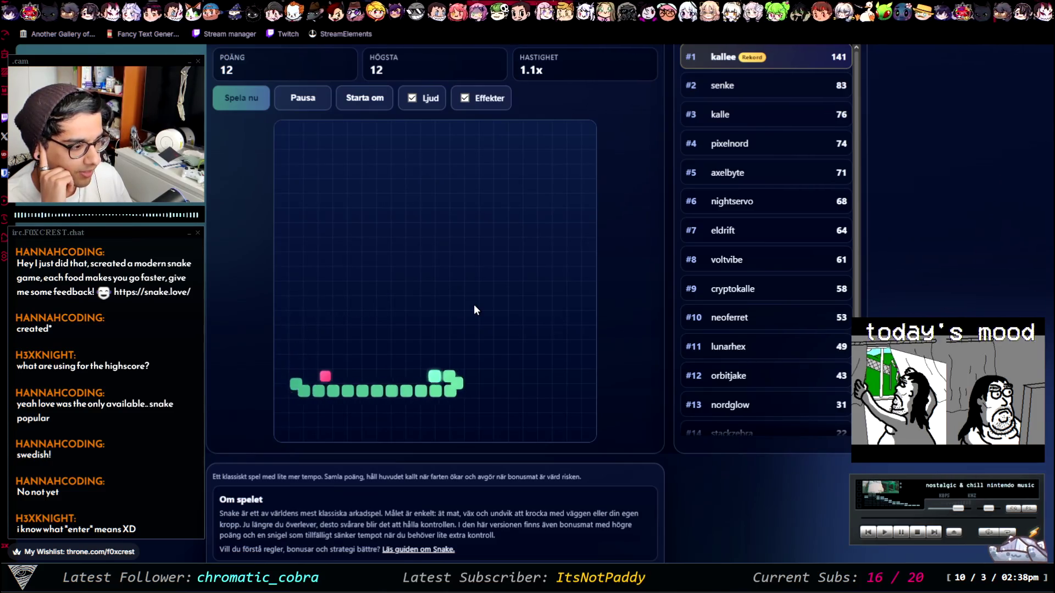
key(Up)
key(Right)
key(Up)
key(Left)
key(Up)
key(Right)
key(Up)
key(Left)
key(Up)
key(Right)
key(Down)
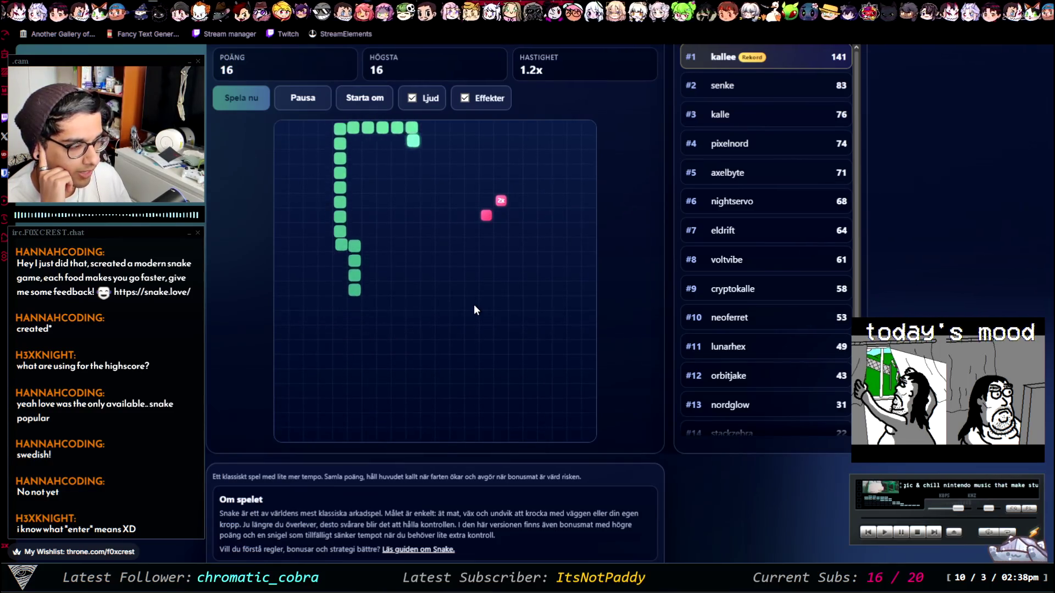
key(Right)
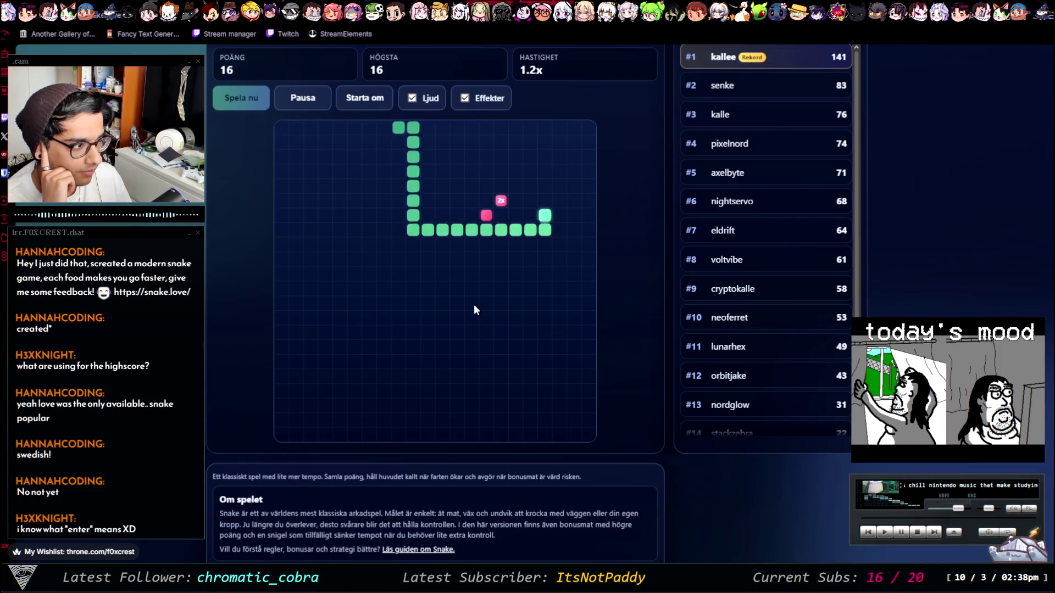
key(Up)
key(Left)
key(Up)
key(Right)
Step: Wind the snake up and down the columns, eating food along both sides
key(Up)
key(Left)
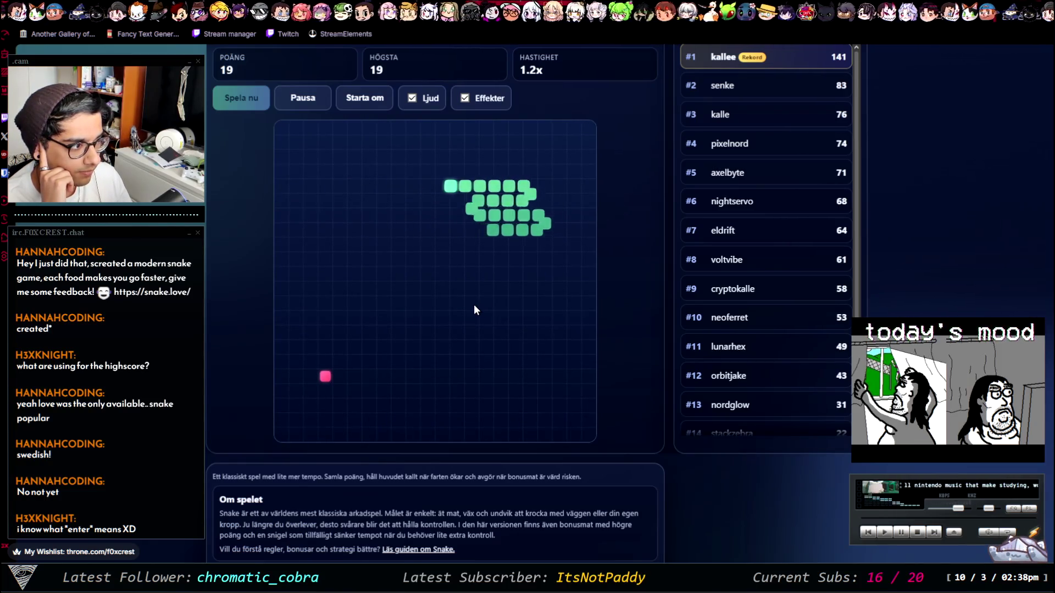
key(Down)
key(Left)
key(Up)
key(Right)
key(Up)
key(Up)
key(Right)
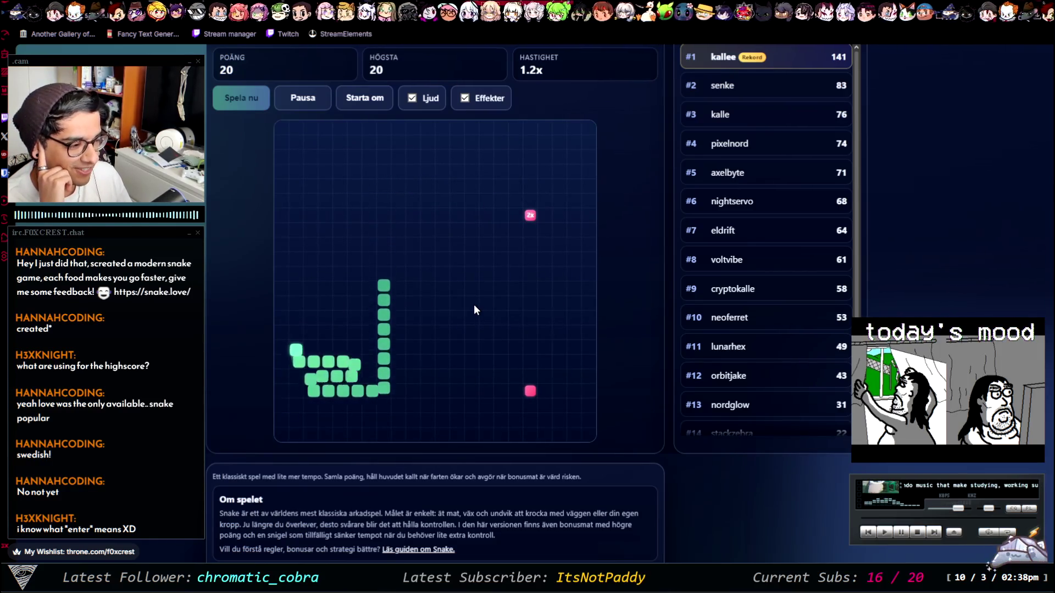
key(Down)
key(Right)
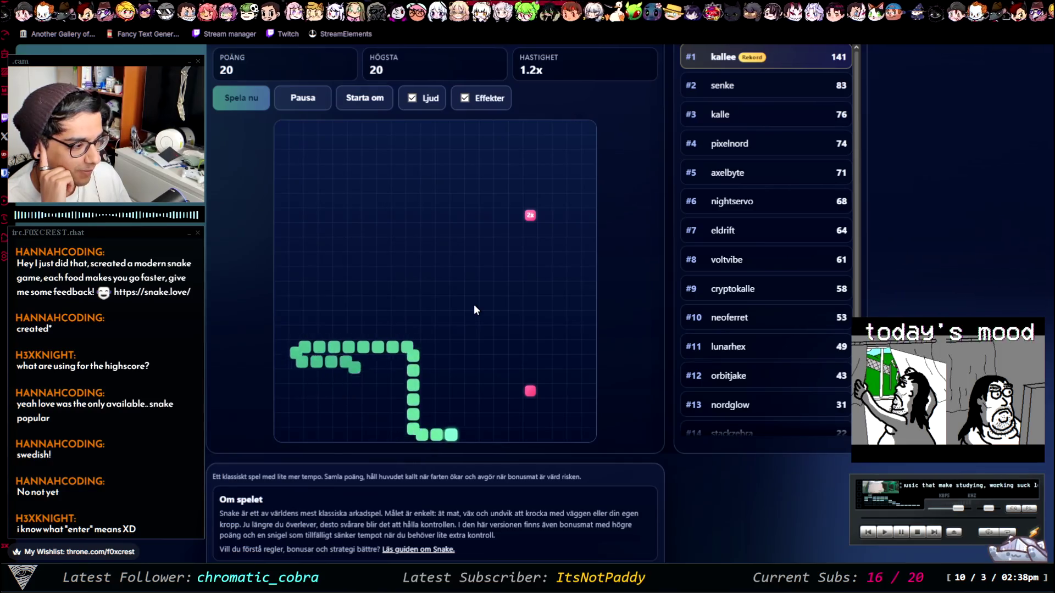
key(Up)
key(Left)
key(Up)
key(Right)
key(Up)
key(Left)
key(Up)
key(Right)
key(Up)
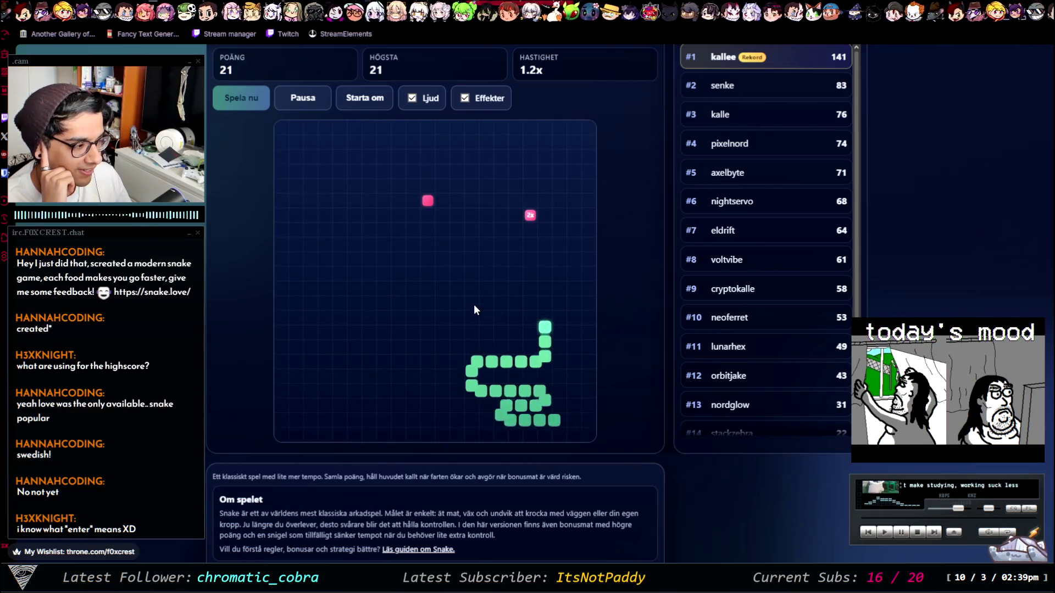
key(Left)
key(Down)
key(Left)
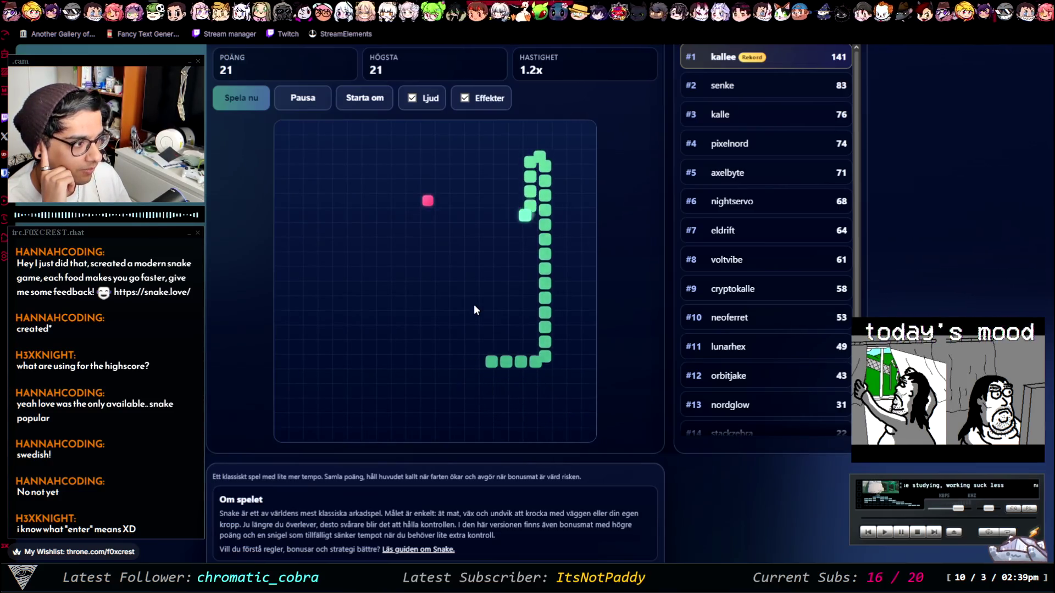
key(Up)
key(Left)
key(Left)
key(Up)
key(Left)
key(Down)
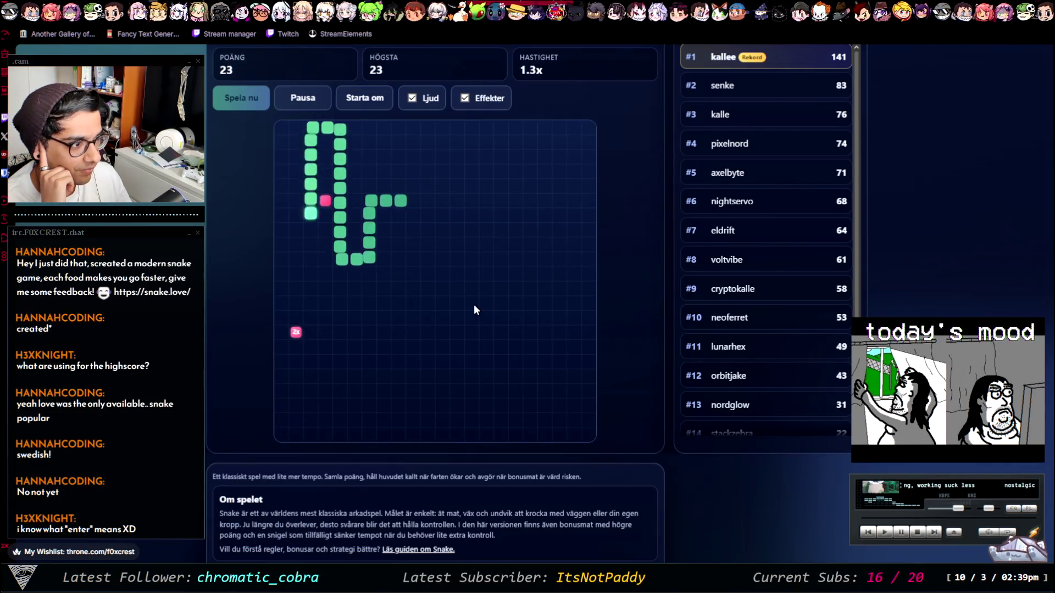
Step: Guide the long snake around its own body to the food and onto the 5x bonus
key(Right)
key(Up)
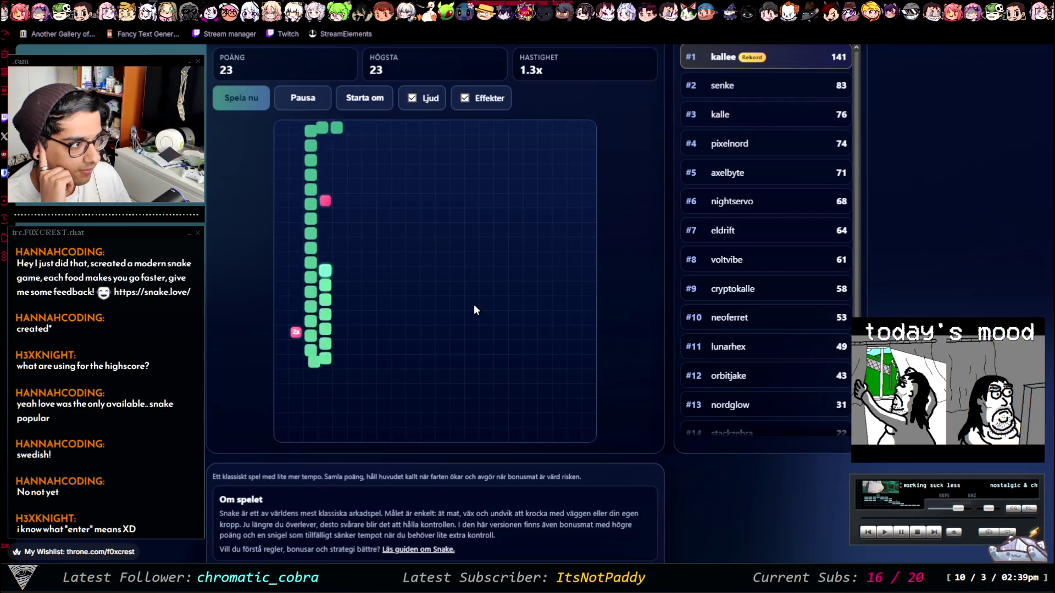
key(Right)
key(Down)
key(Right)
key(Up)
key(Right)
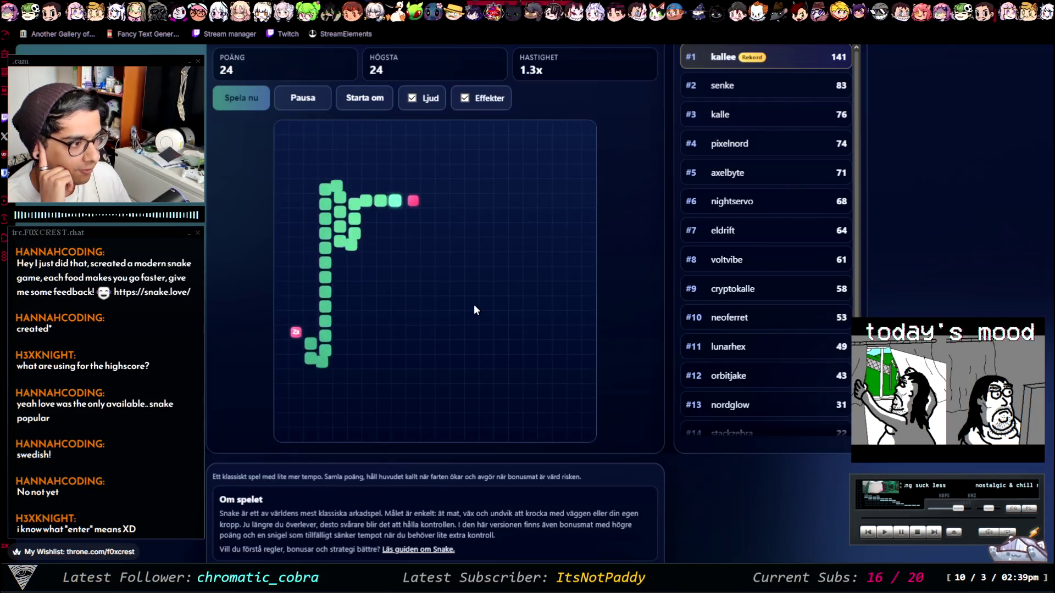
key(Down)
key(Left)
key(Down)
key(Left)
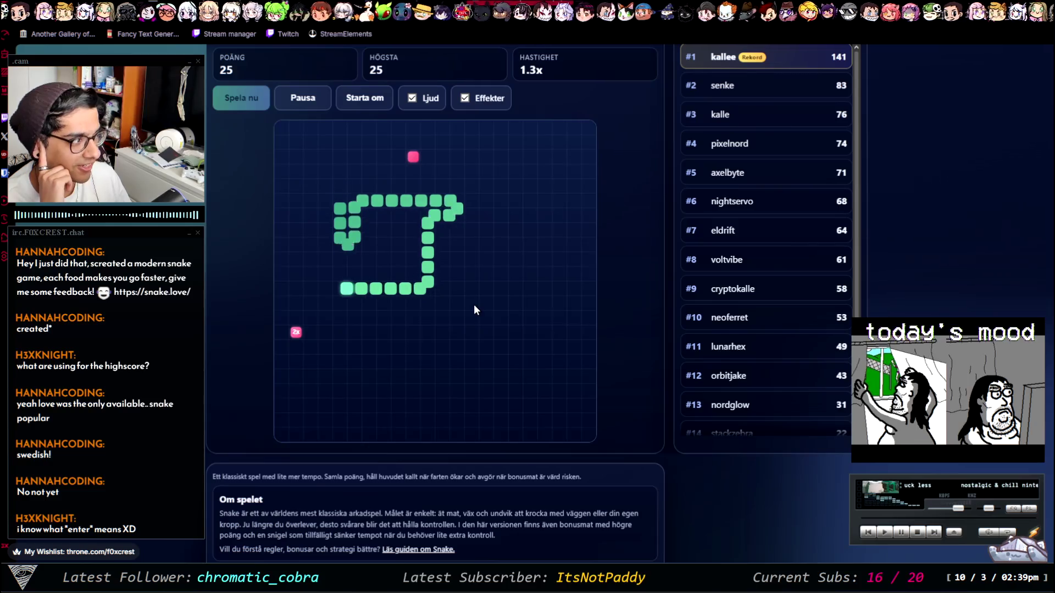
key(Down)
key(Right)
key(Up)
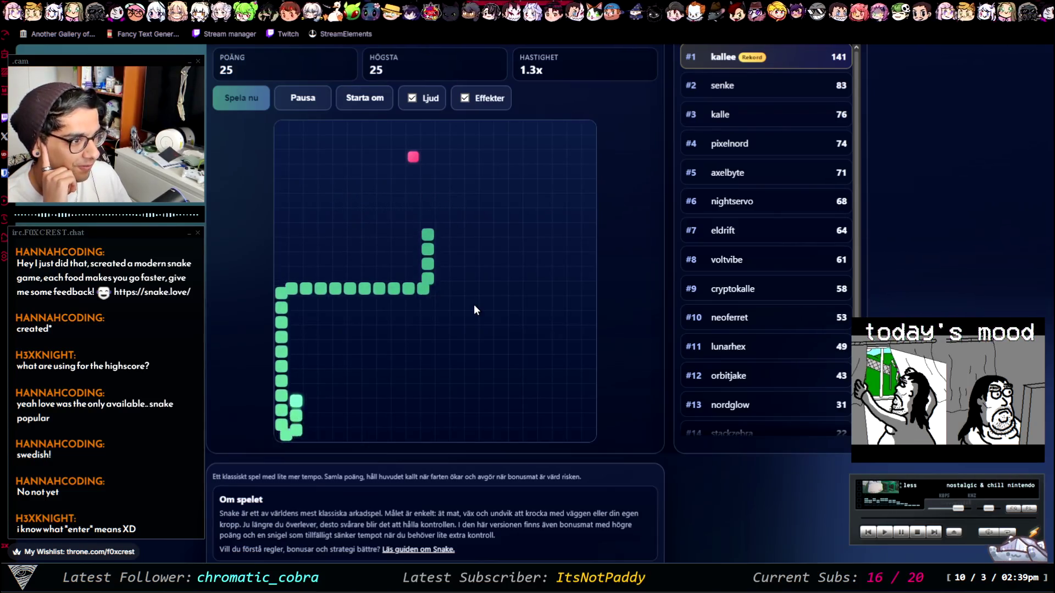
key(Right)
key(Up)
key(Right)
key(Down)
key(Right)
key(Up)
key(Left)
key(Down)
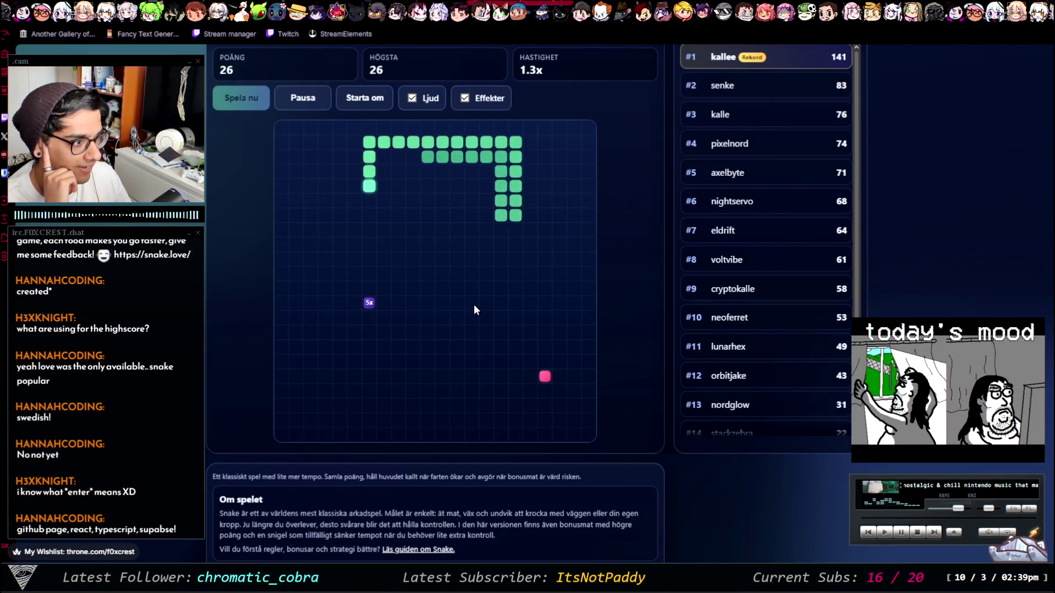
key(Right)
Step: Turn the snake down the right side into the wall, ending the run at 31 points
key(Down)
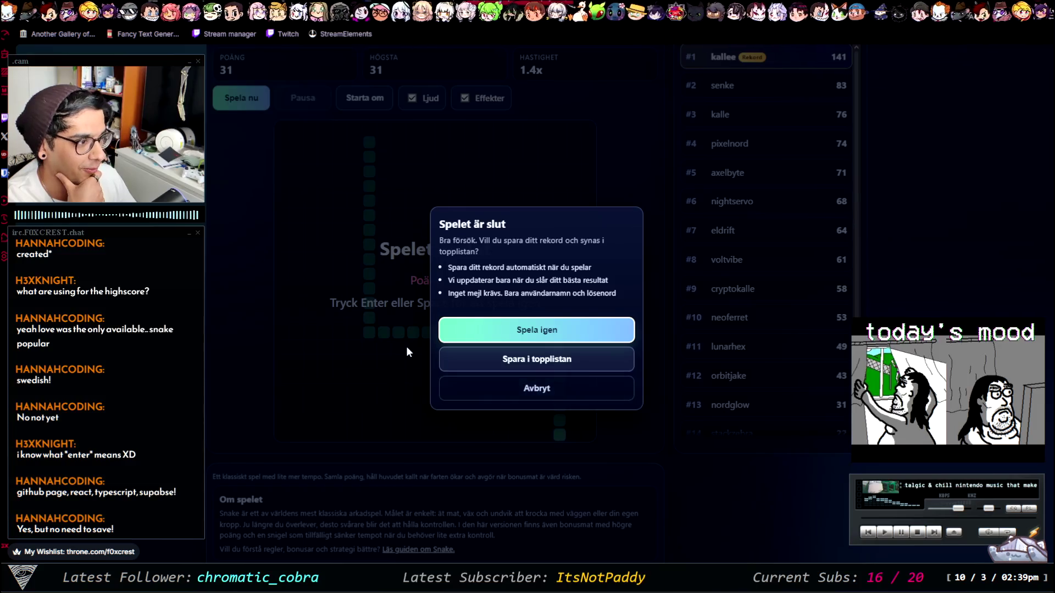
Step: Dismiss the save-to-leaderboard prompt with Avbryt, leaving the 31-point game-over board
scroll(283, 336, down, 3)
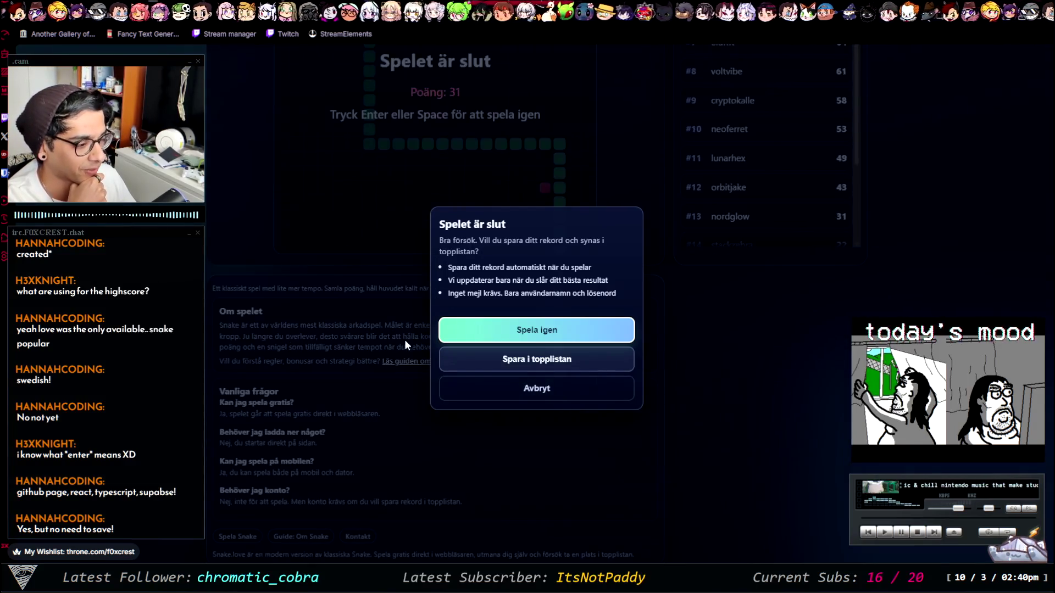
click(570, 394)
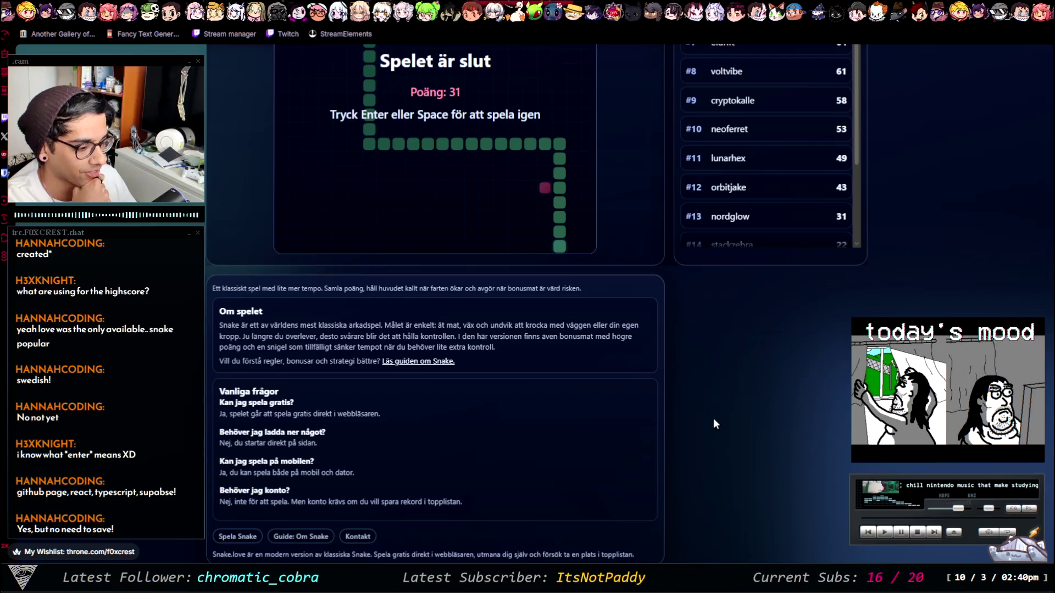
scroll(178, 489, up, 5)
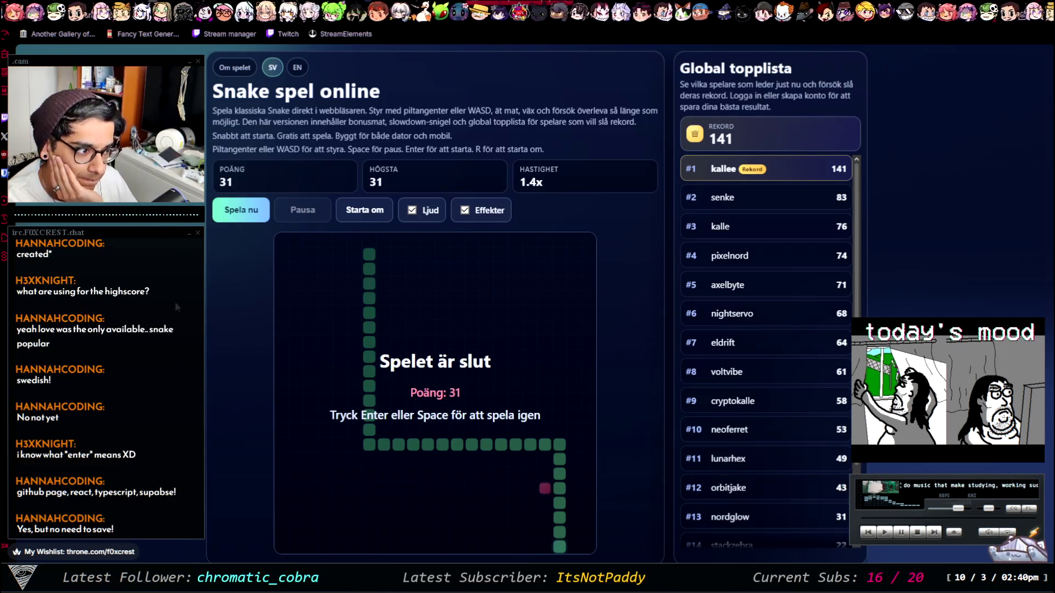
scroll(175, 301, down, 5)
scroll(488, 377, up, 5)
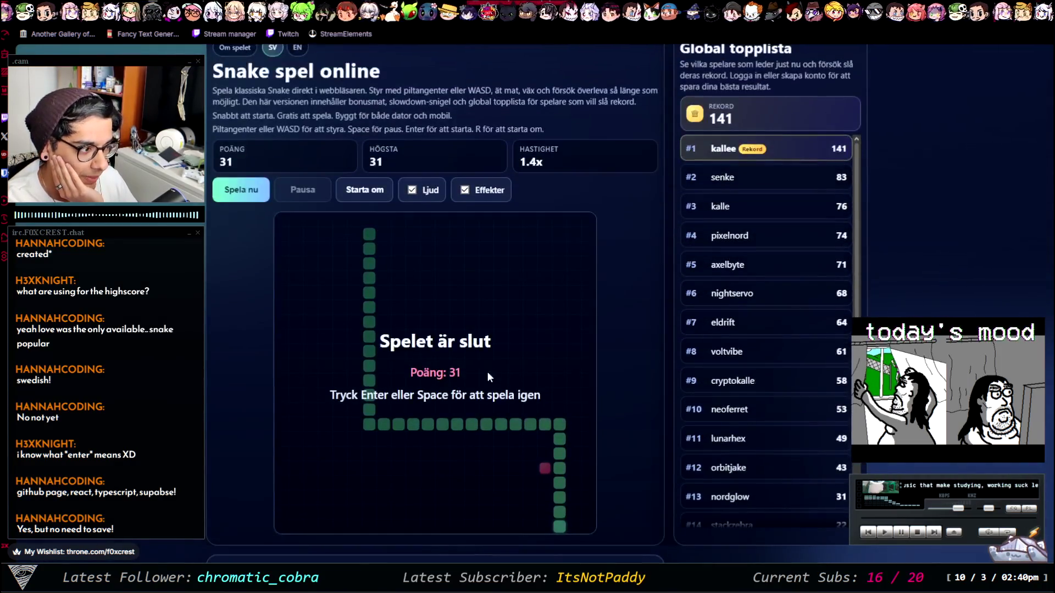
scroll(627, 405, down, 5)
scroll(467, 376, up, 5)
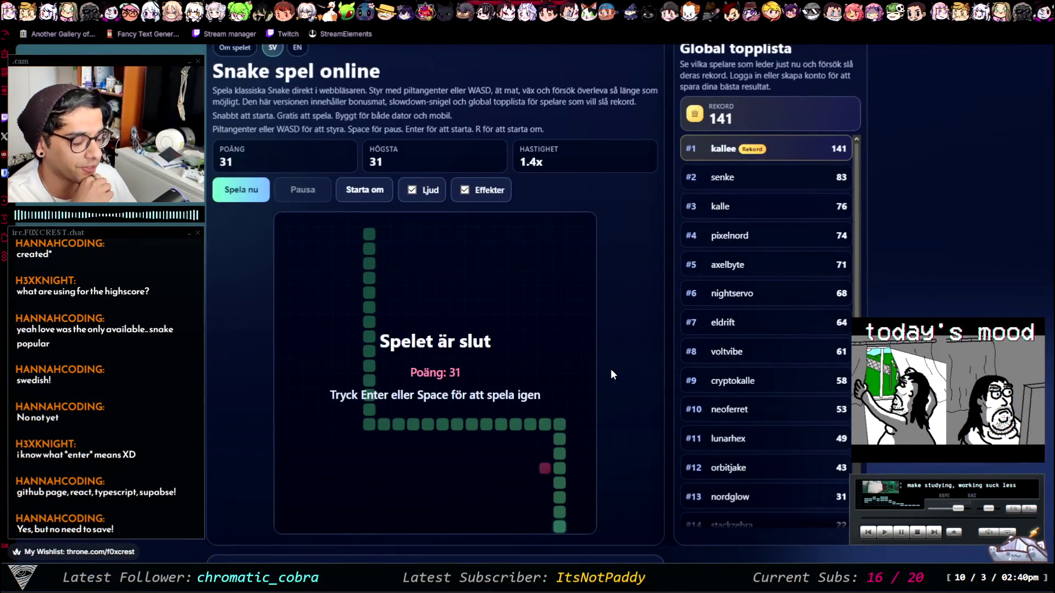
Step: Start a fresh round from 0 with Spela nu, keeping the high score at 31
scroll(605, 390, down, 5)
scroll(604, 394, up, 5)
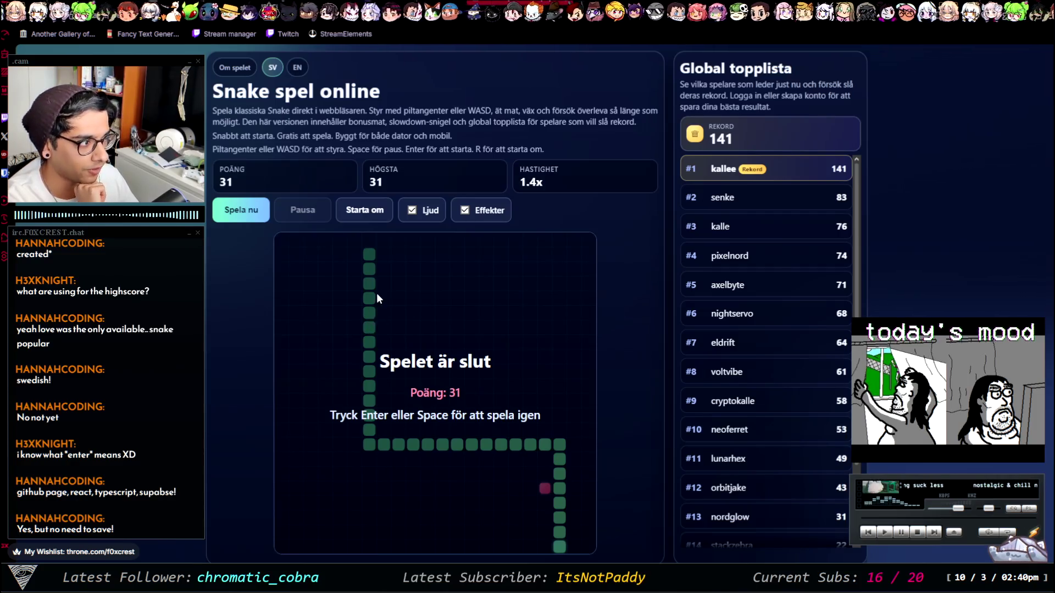
scroll(427, 392, down, 6)
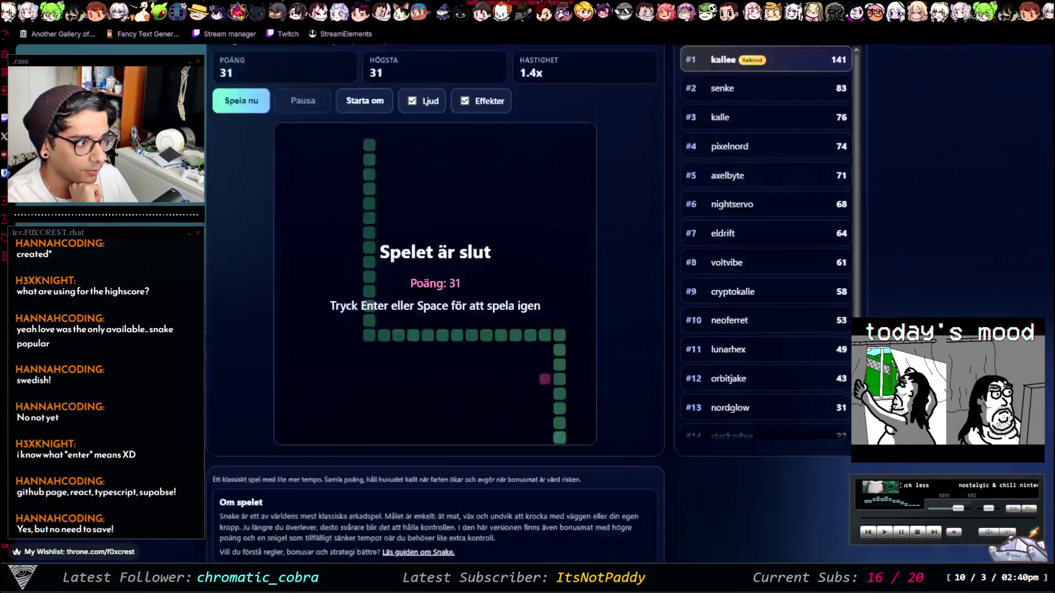
scroll(427, 392, up, 6)
scroll(452, 386, down, 4)
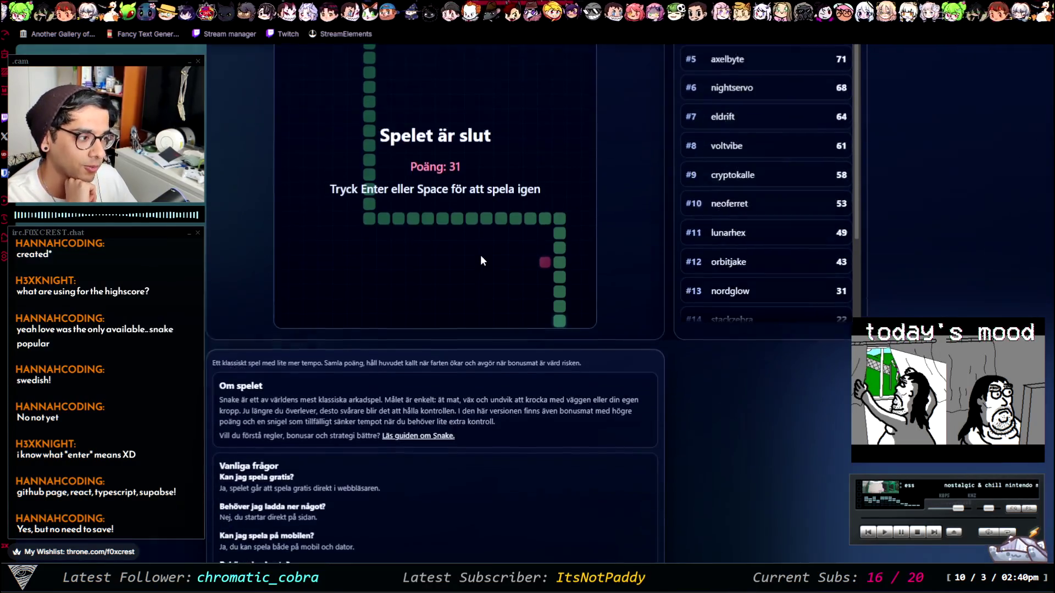
scroll(481, 255, up, 1)
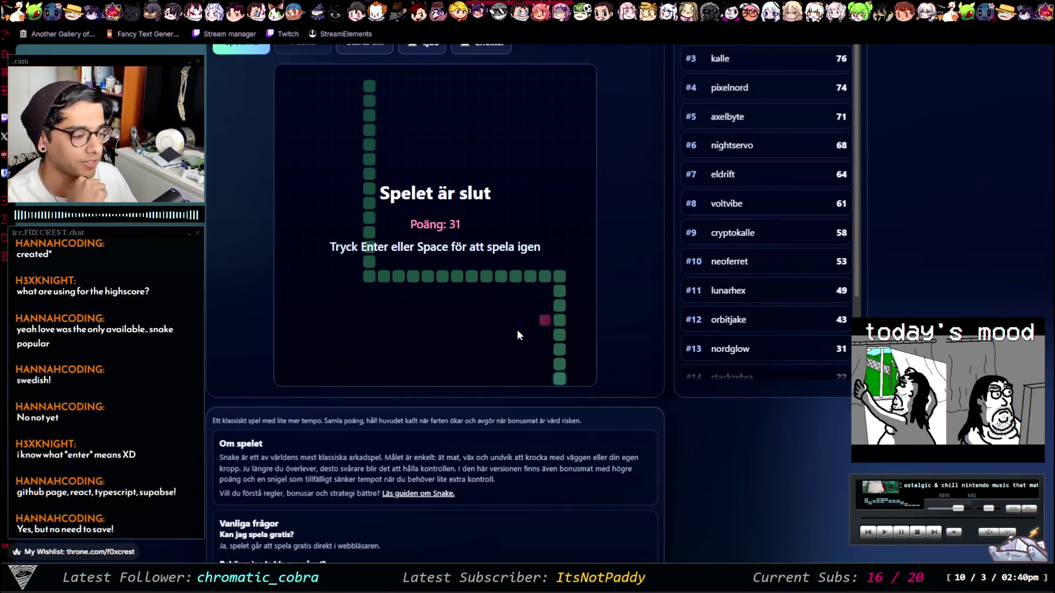
scroll(262, 180, up, 2)
click(241, 154)
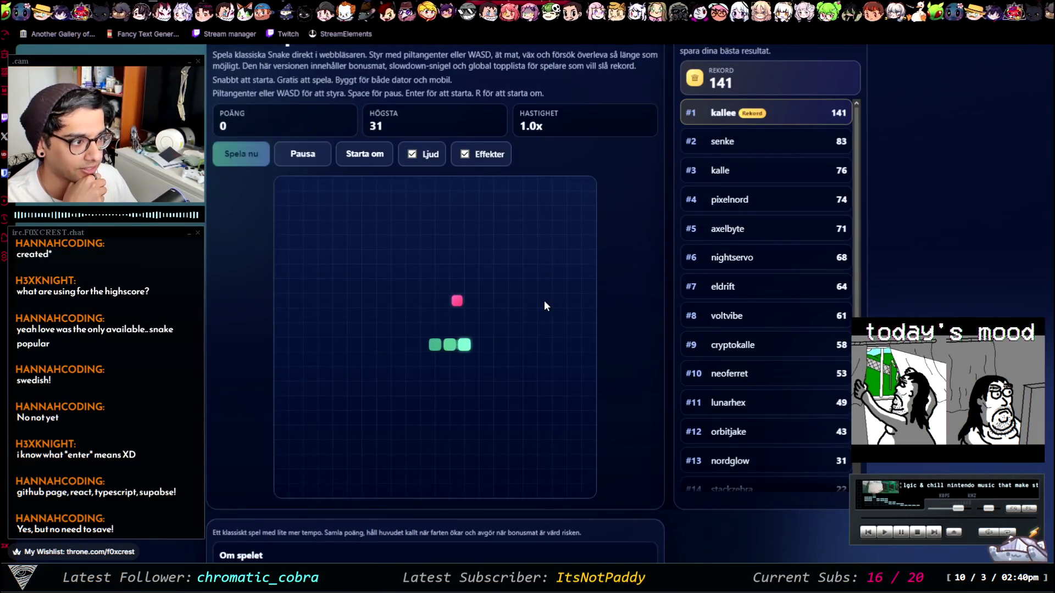
Step: Play a Snake.love round to a 0-point crash, dismiss the save prompt with Avbryt, and restart
scroll(544, 306, down, 5)
key(Up)
scroll(377, 270, up, 6)
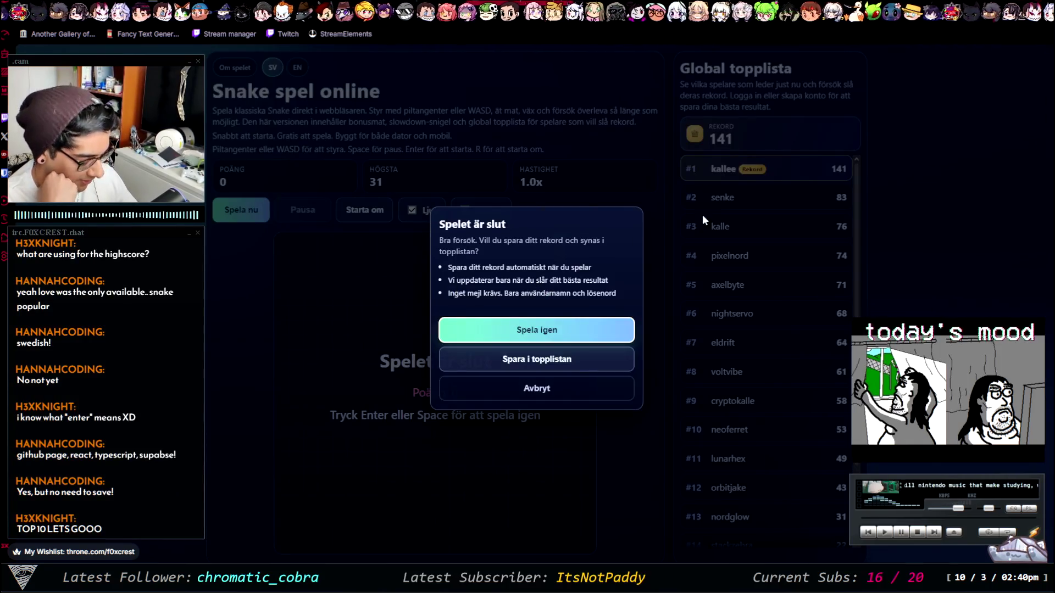
scroll(583, 313, down, 2)
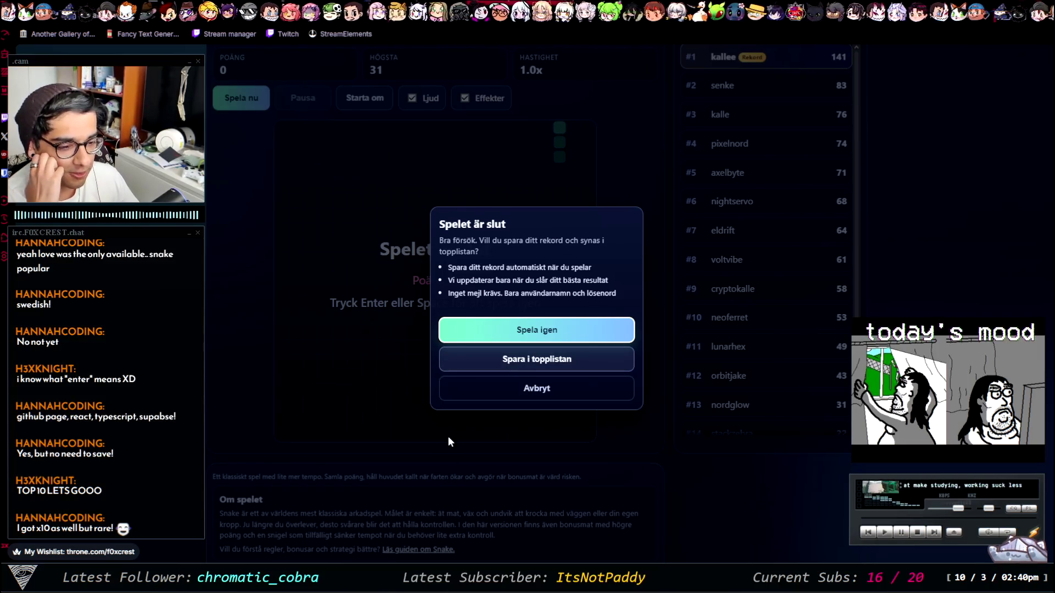
click(538, 388)
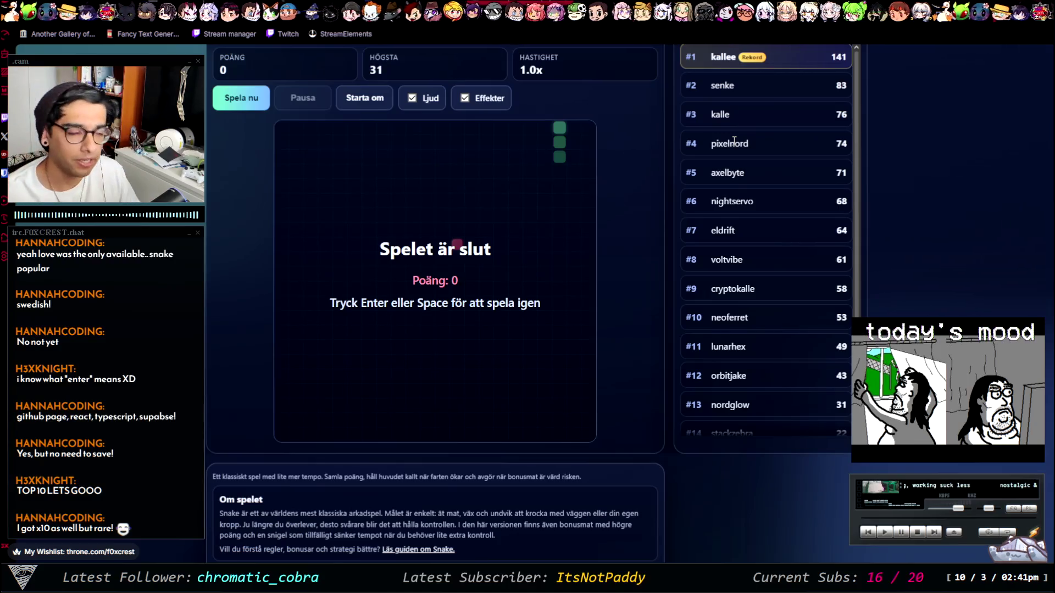
key(Return)
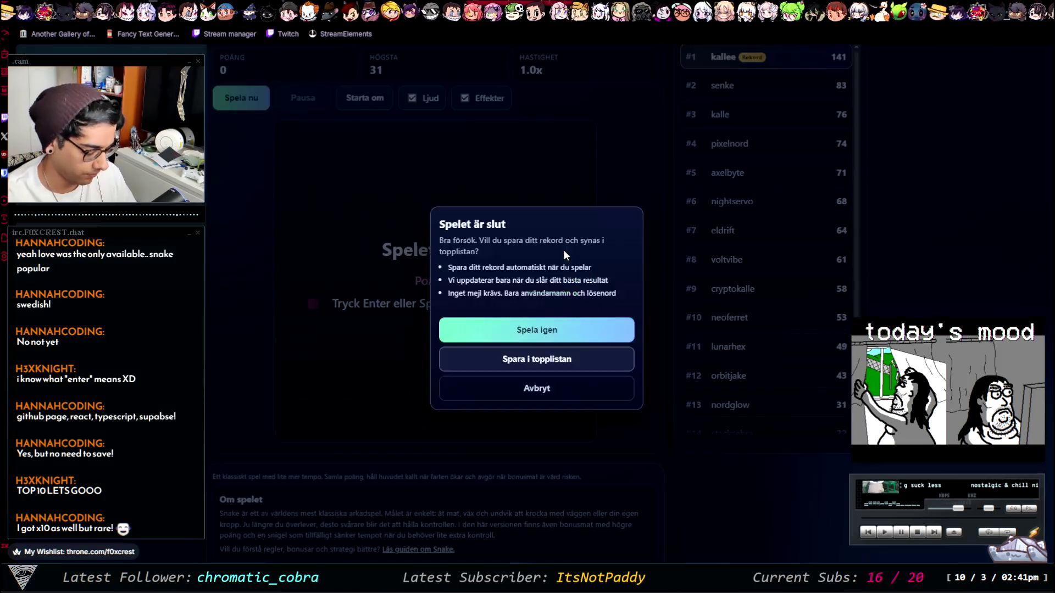
Step: Choose Spela igen and loop the snake around the board with the arrow keys
click(562, 333)
key(Up)
key(Left)
key(Up)
key(Right)
key(Down)
key(Left)
key(Up)
key(Right)
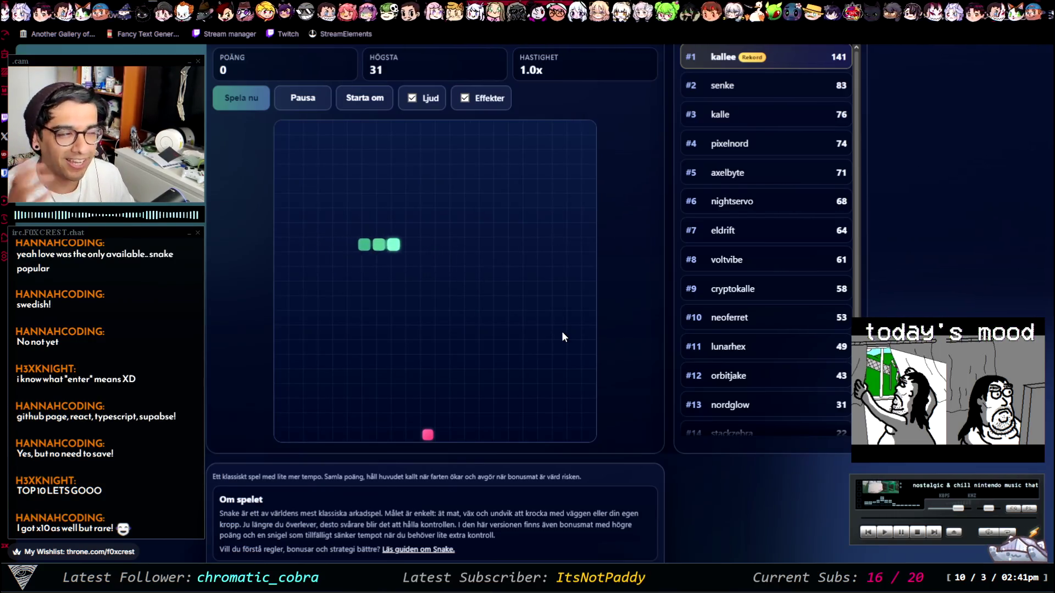
key(Down)
key(Left)
Step: Steer the snake down onto the food, then up onto the 2x bonus
key(Down)
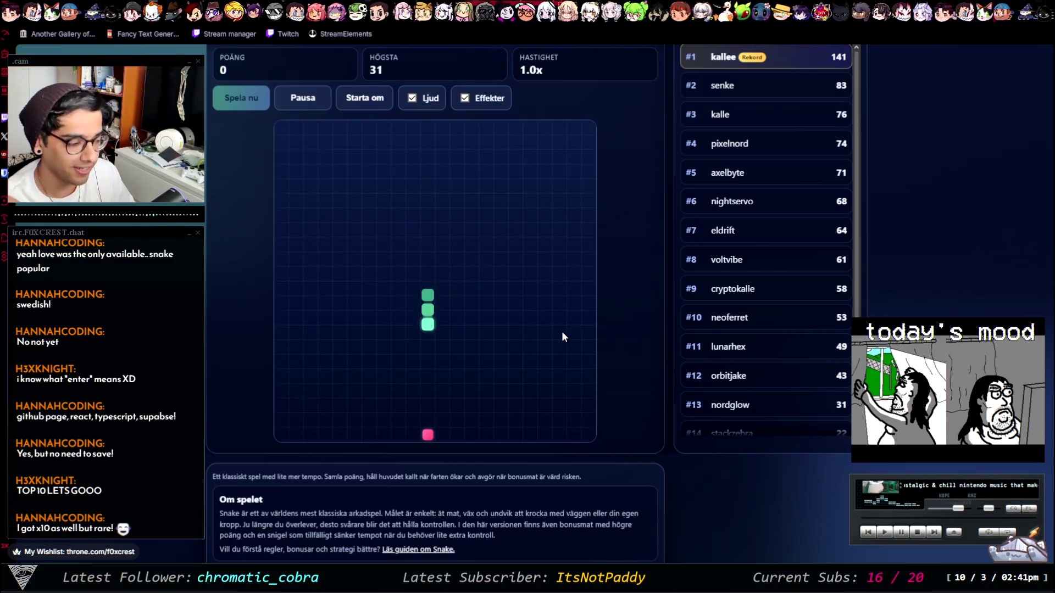
key(Right)
key(Up)
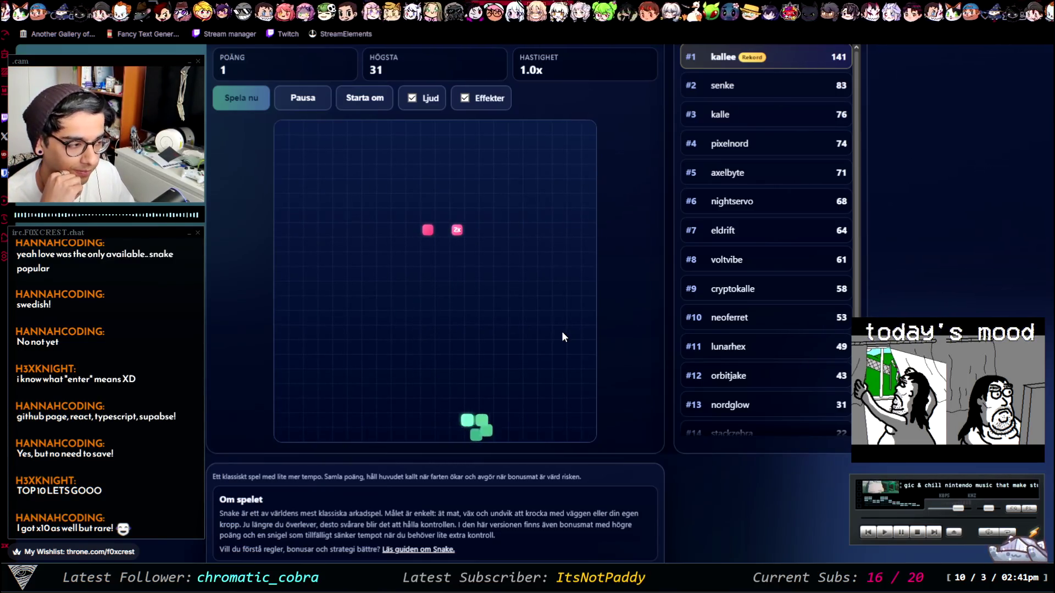
key(Left)
key(Up)
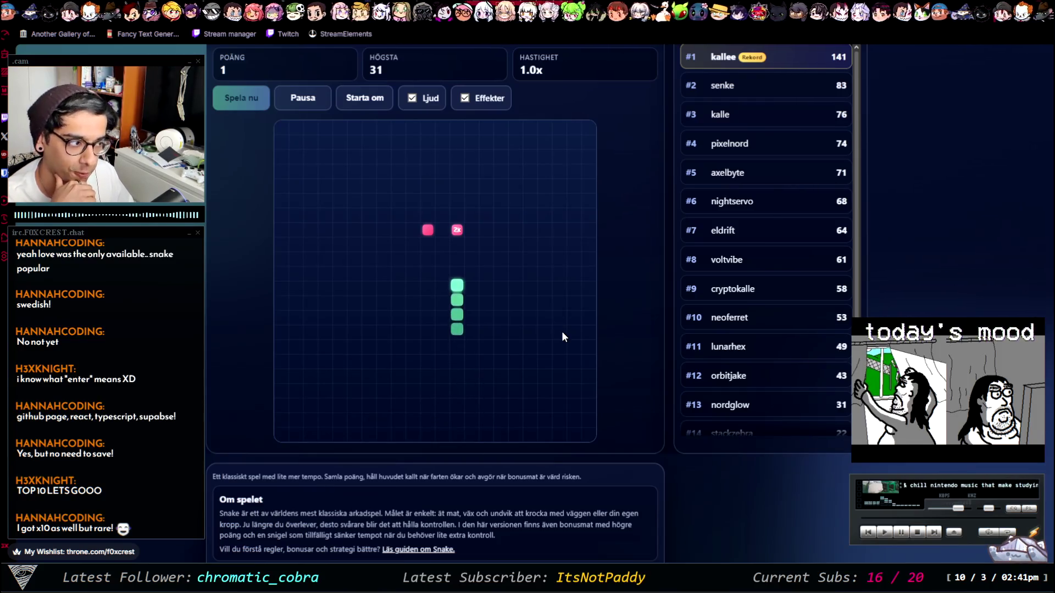
key(Left)
key(Down)
key(Left)
key(Up)
Step: Guide the snake to the next food and the bottom 2x bonus, then uncheck Ljud
key(Right)
key(Up)
key(Right)
key(Down)
key(Left)
key(Down)
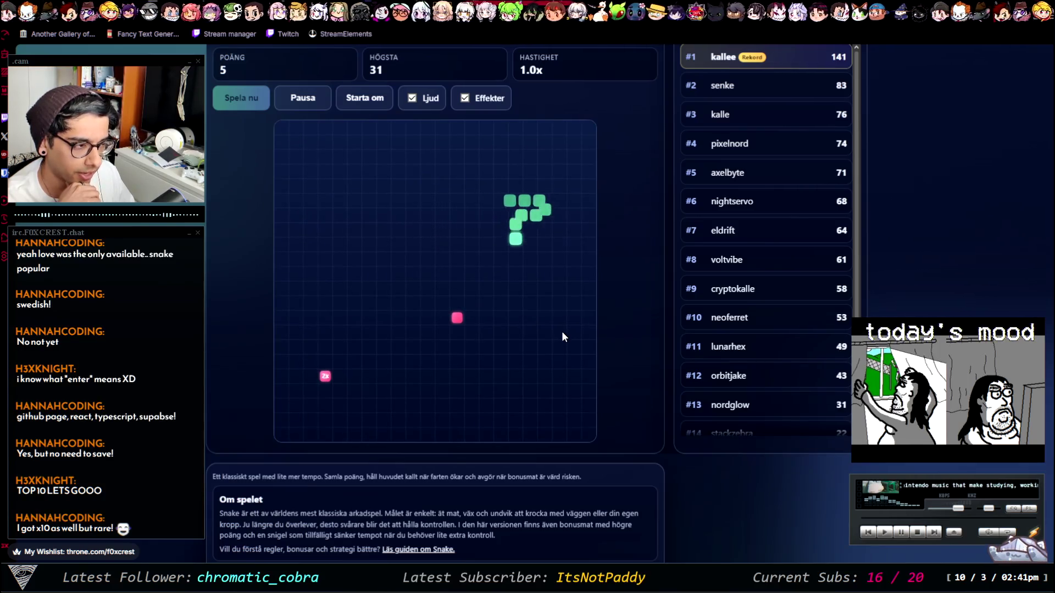
key(Left)
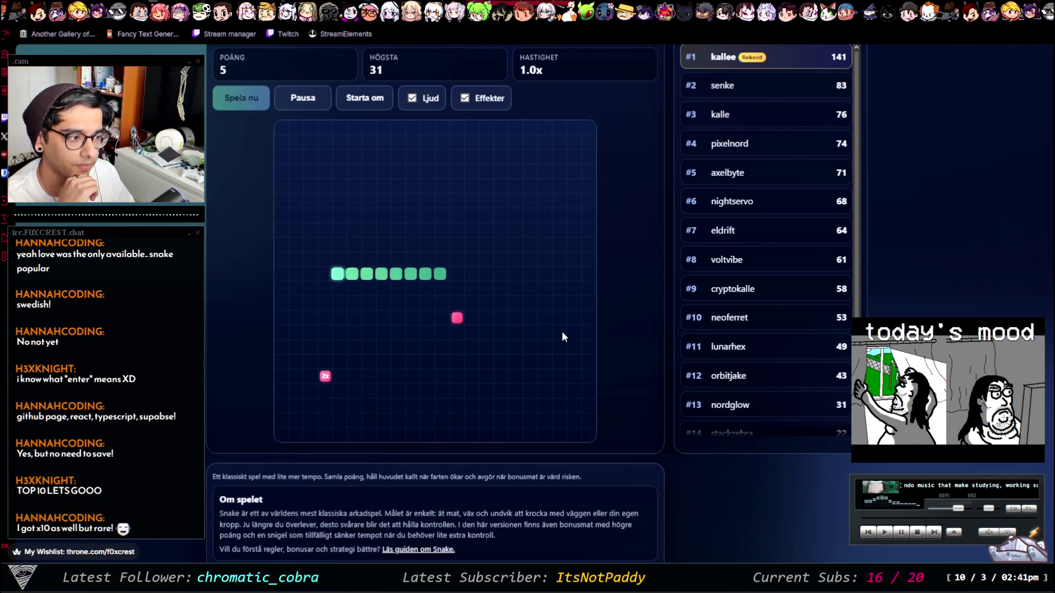
key(Down)
key(Right)
click(412, 97)
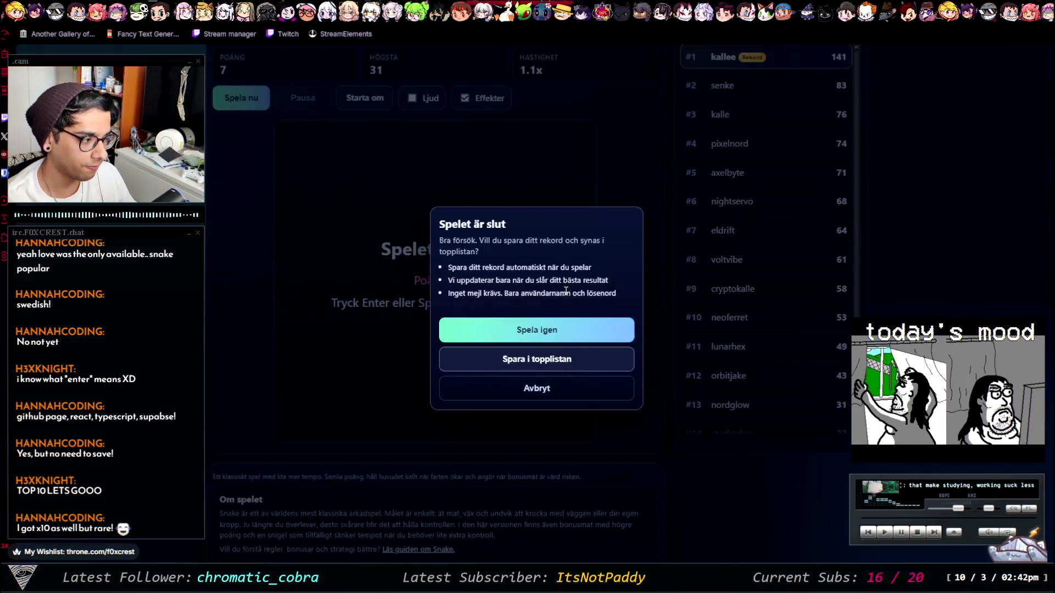
Step: Dismiss the save-record prompt and read the Om spelet and FAQ sections, returning to the top
click(558, 389)
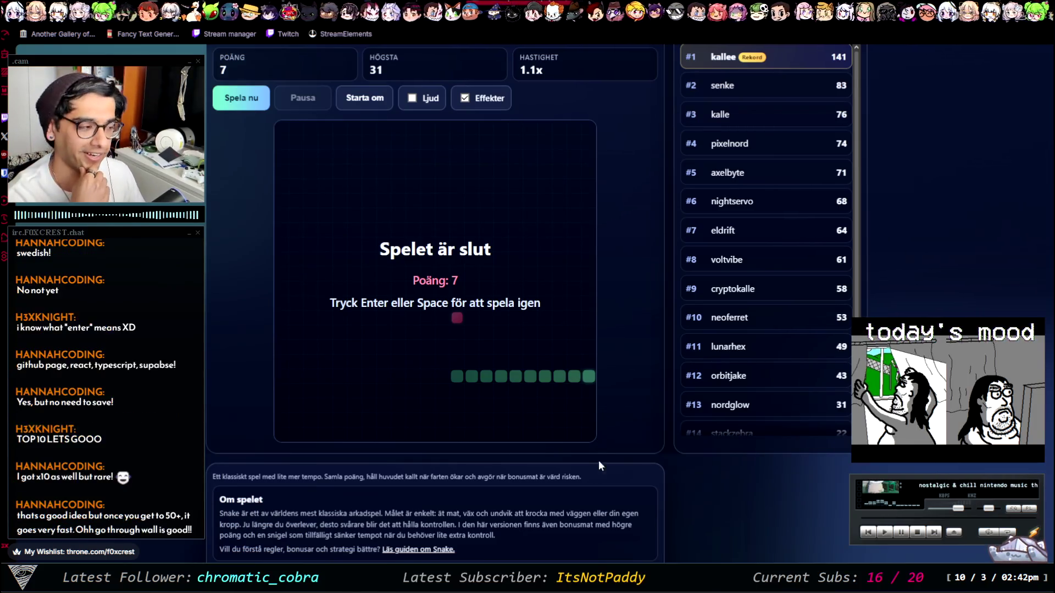
scroll(612, 390, down, 1)
scroll(614, 394, up, 3)
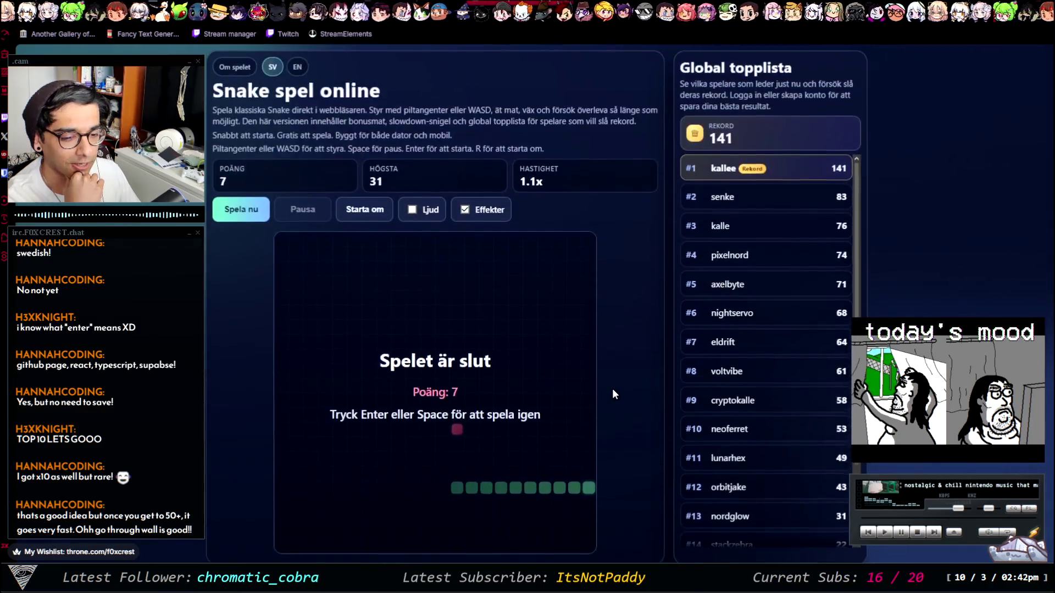
scroll(614, 394, down, 1)
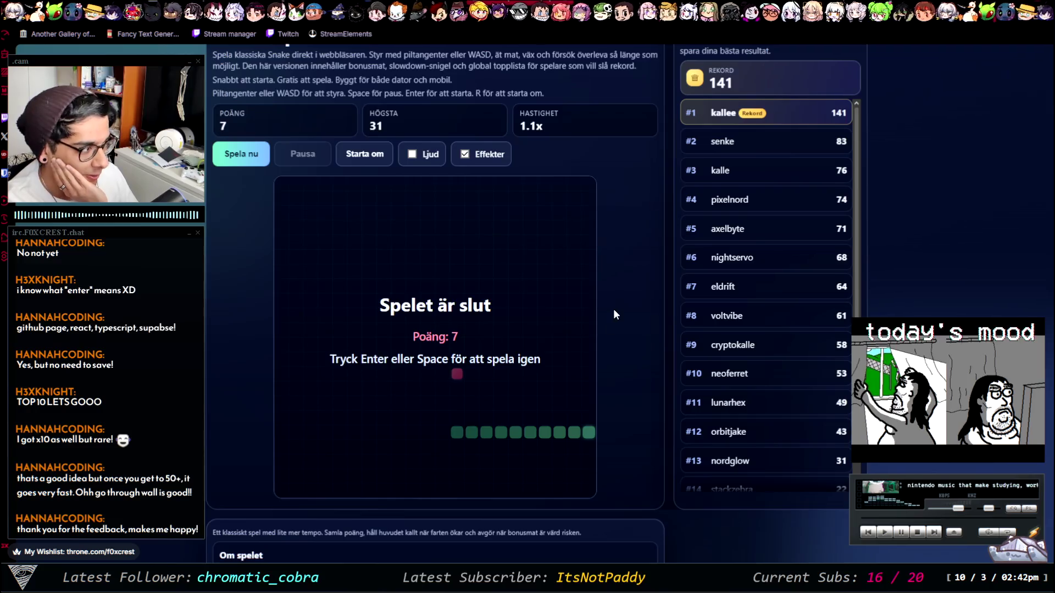
scroll(615, 307, up, 1)
scroll(620, 319, down, 5)
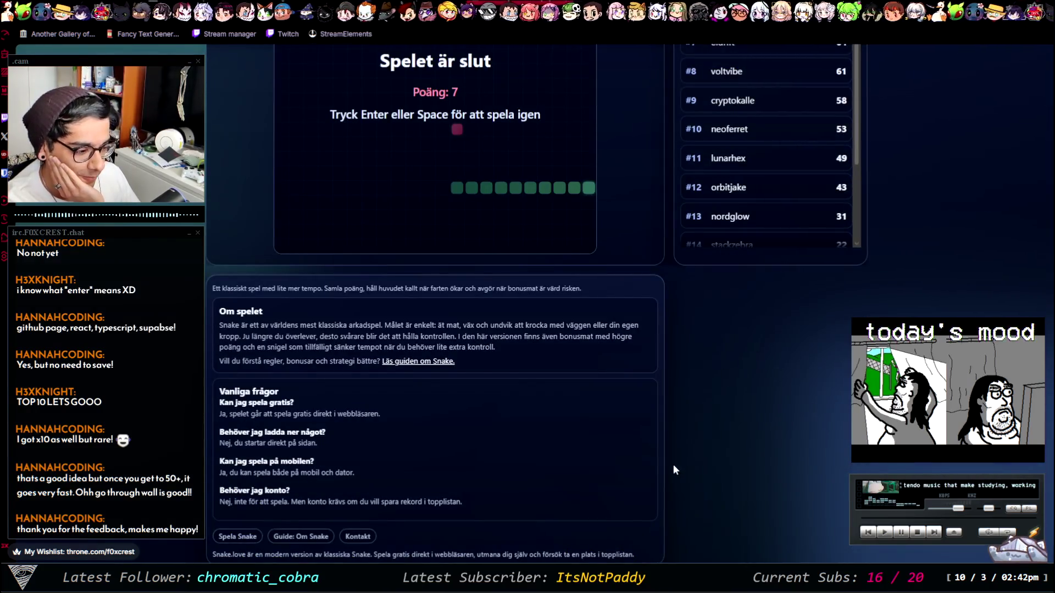
scroll(372, 492, up, 6)
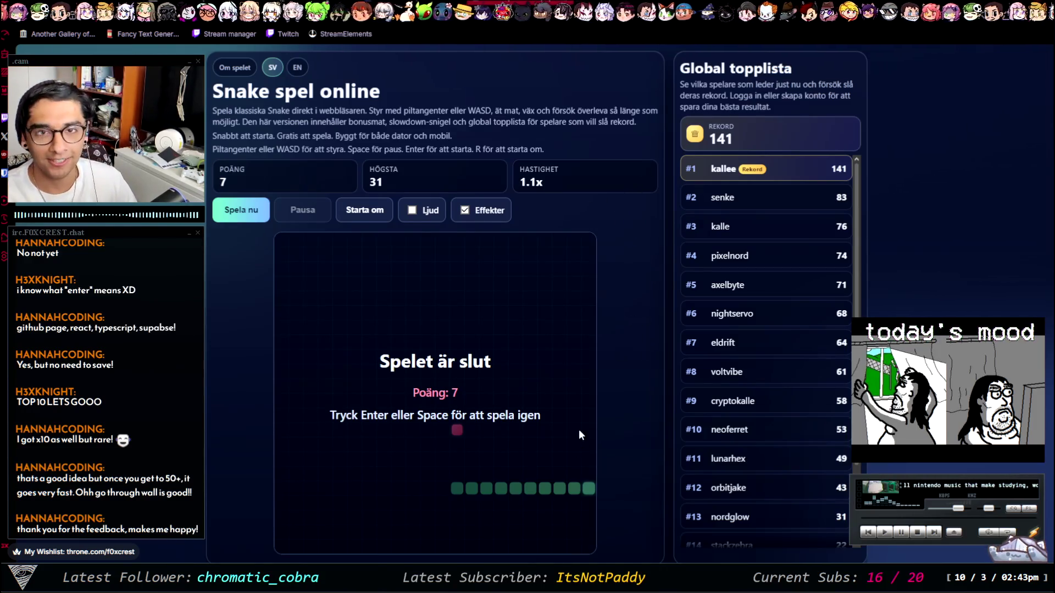
Step: Scroll the Snake page, select the word 'spel' in the title, and switch to Unity
scroll(601, 236, down, 5)
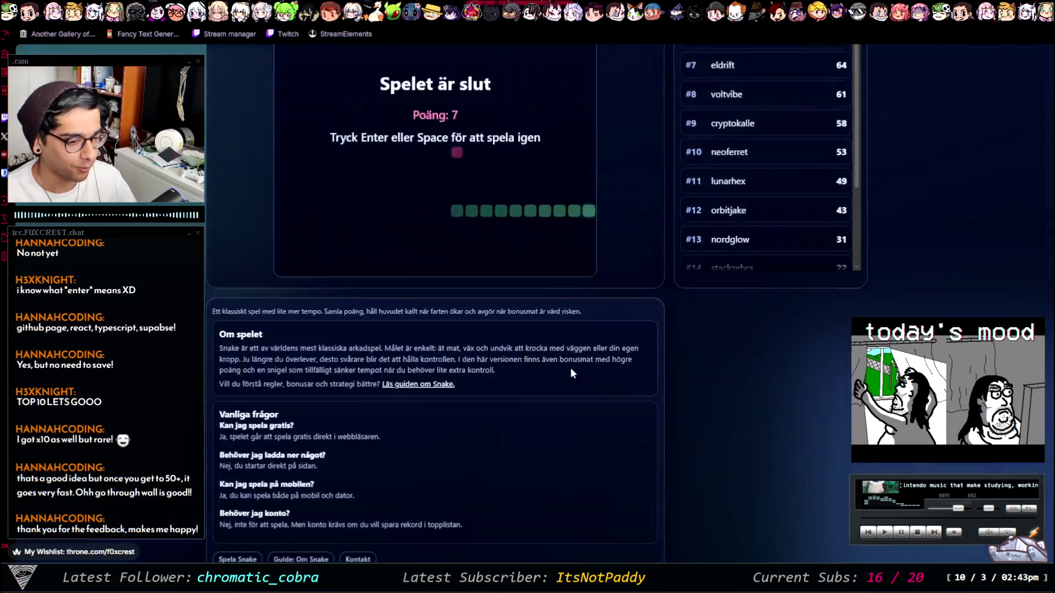
scroll(652, 274, down, 1)
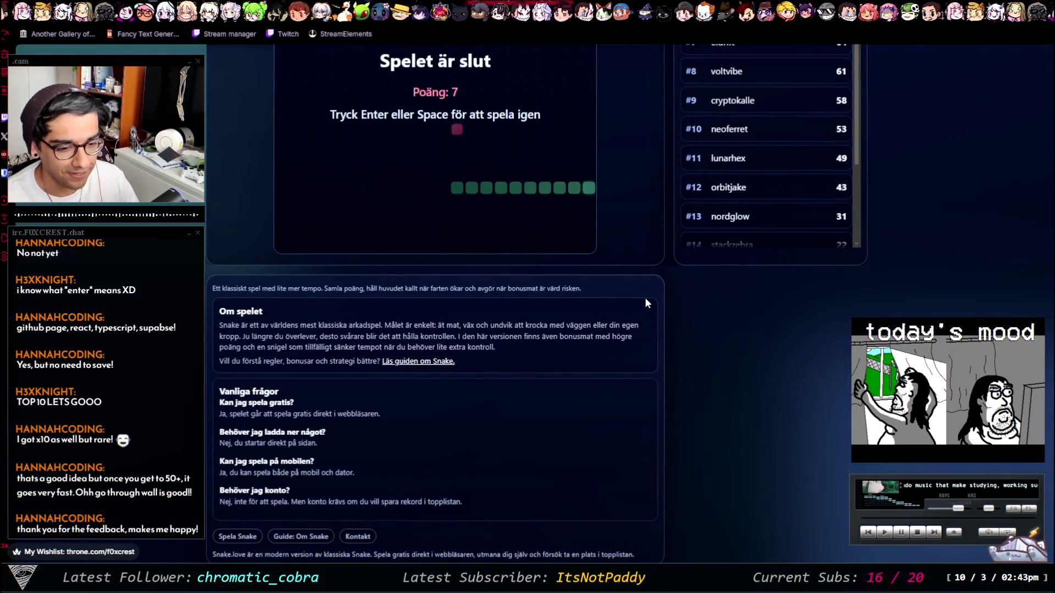
scroll(638, 291, up, 5)
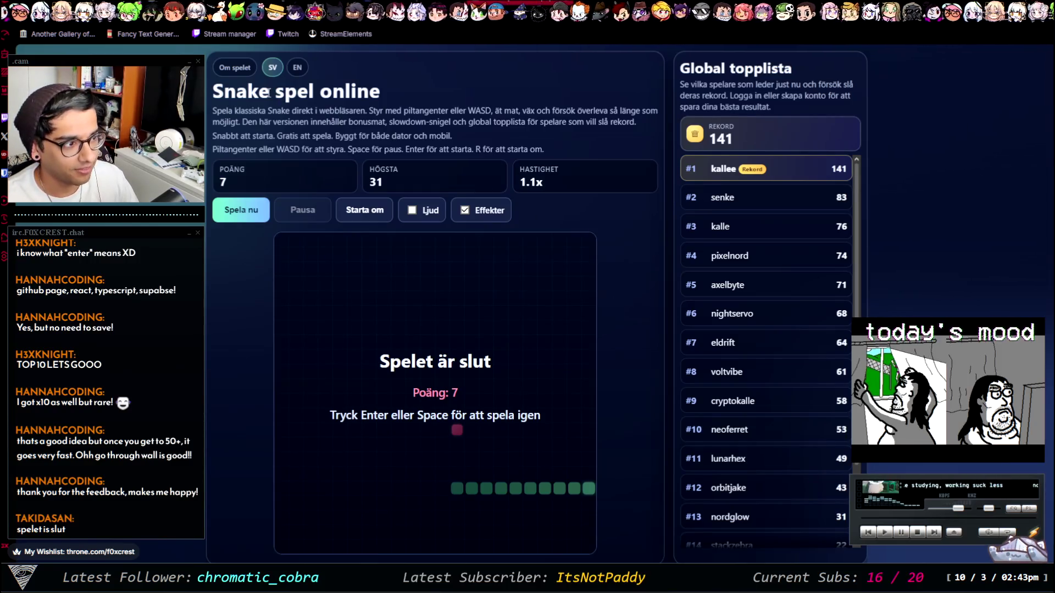
drag(275, 92, 314, 91)
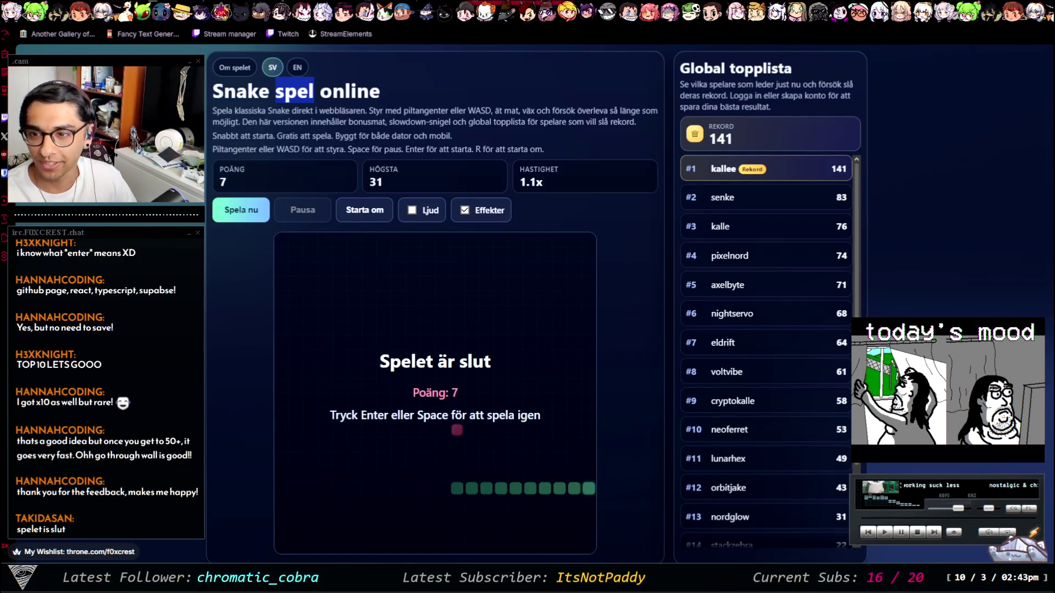
key(alt+Tab)
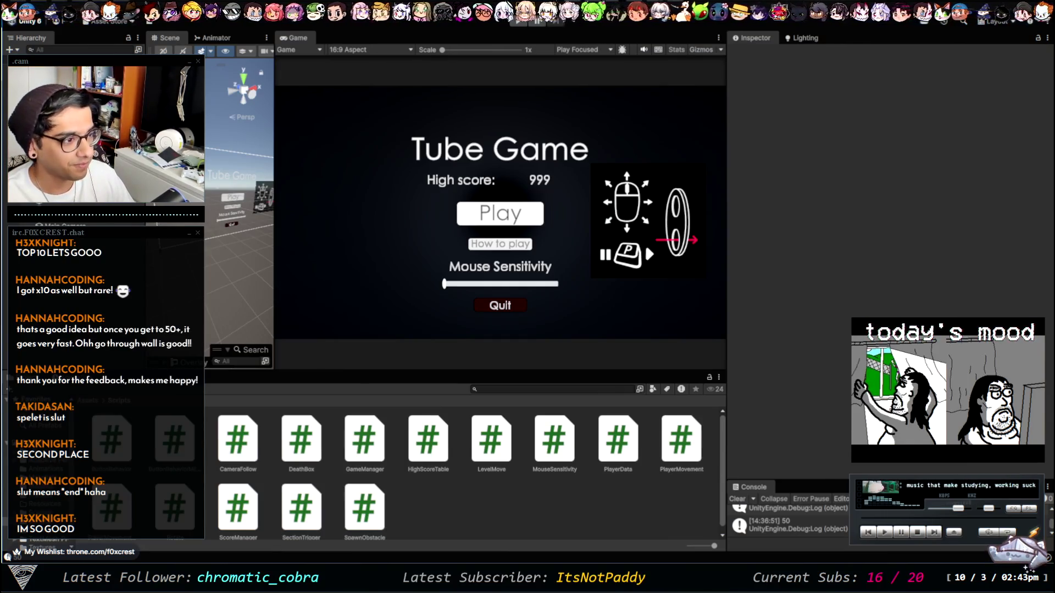
key(alt+Tab)
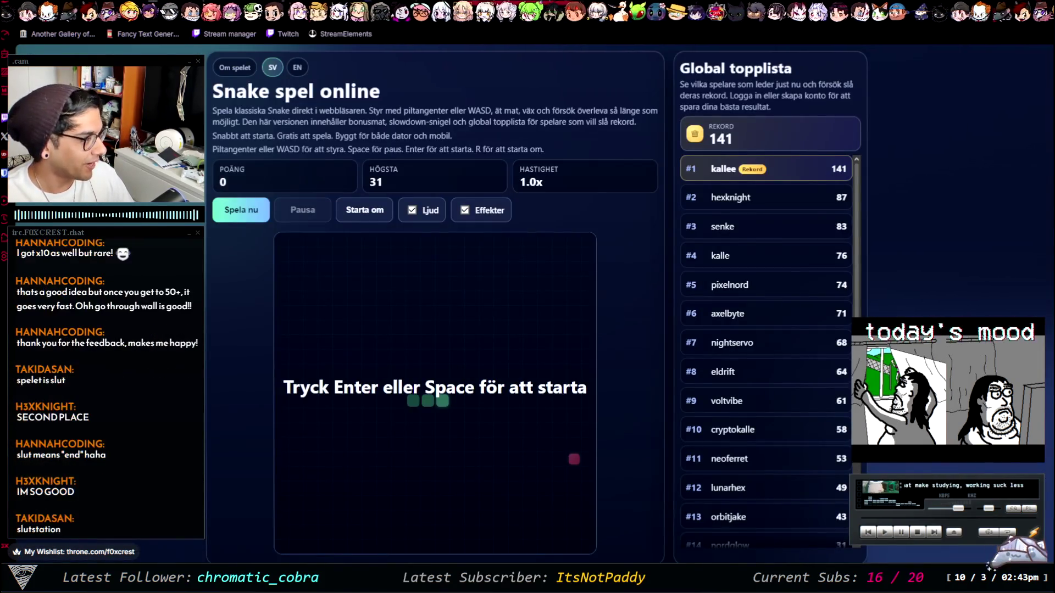
double_click(734, 196)
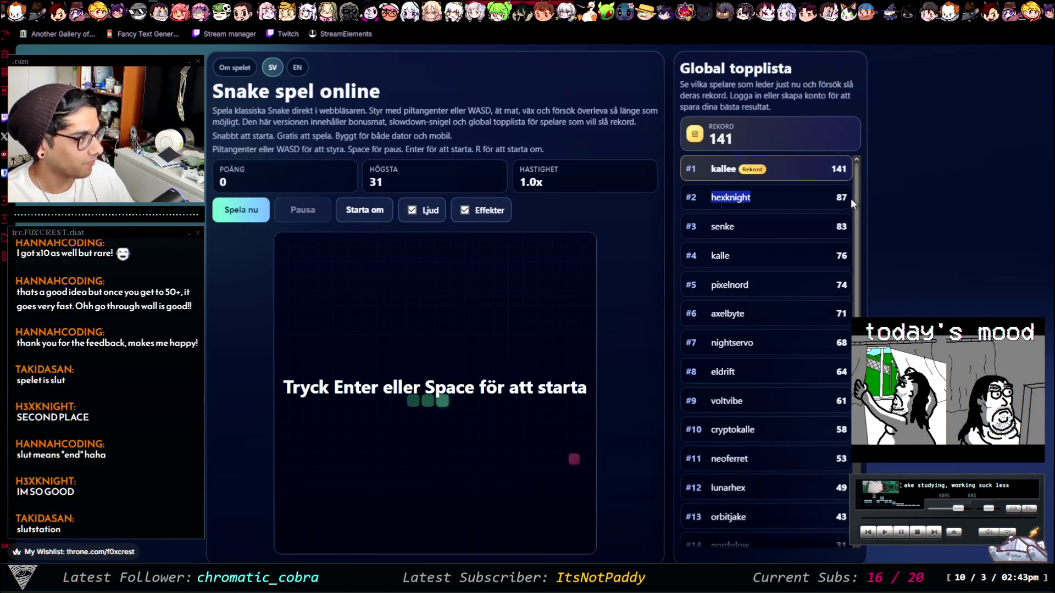
click(1052, 206)
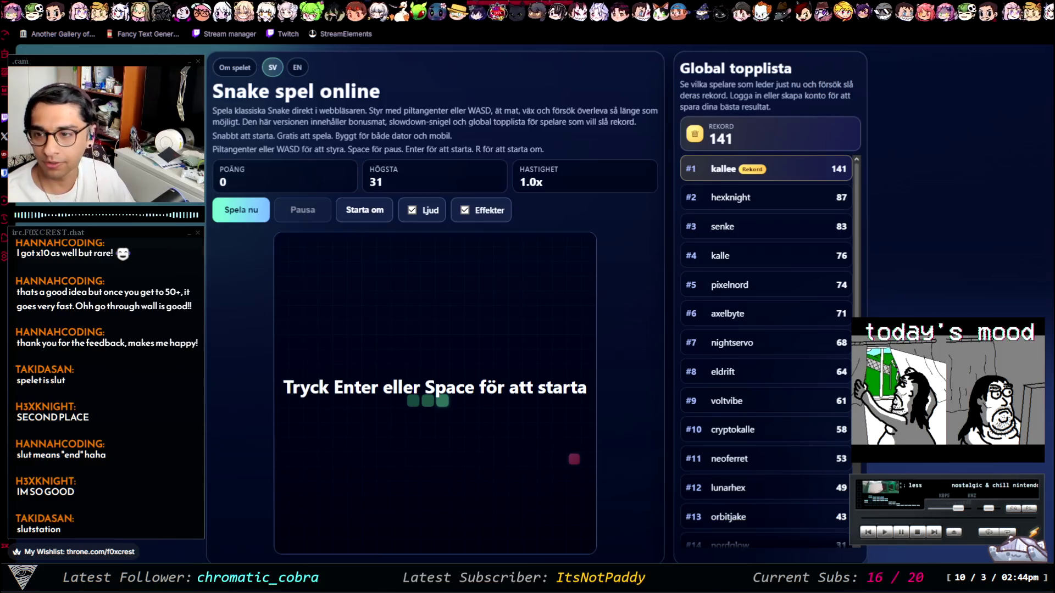
key(alt+Tab)
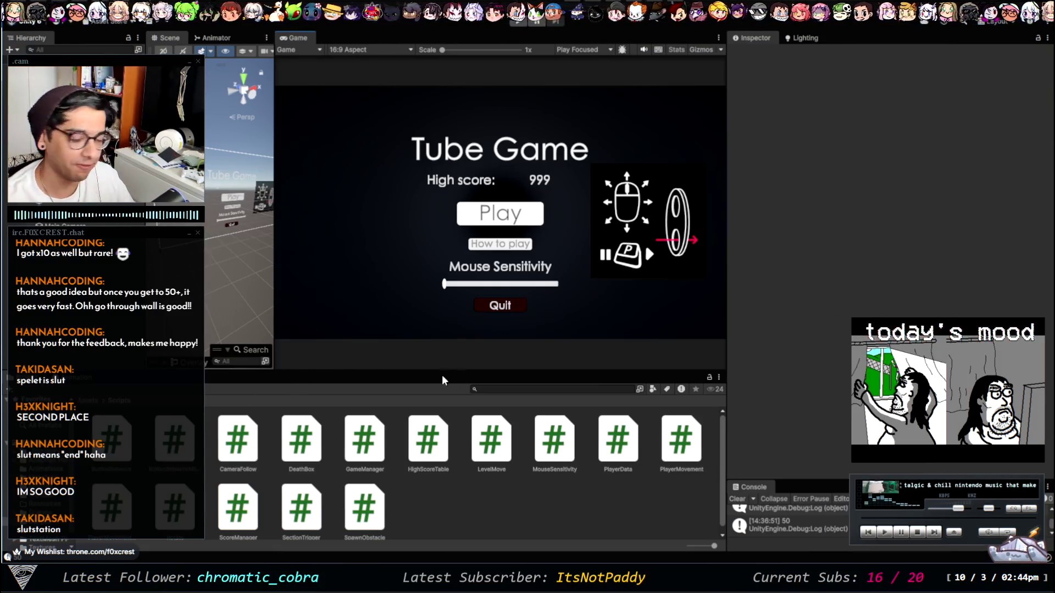
Step: Drag the Game/Project splitters to enlarge the Game view, then bring up the Tube-Game GitHub repo
drag(317, 371, 318, 390)
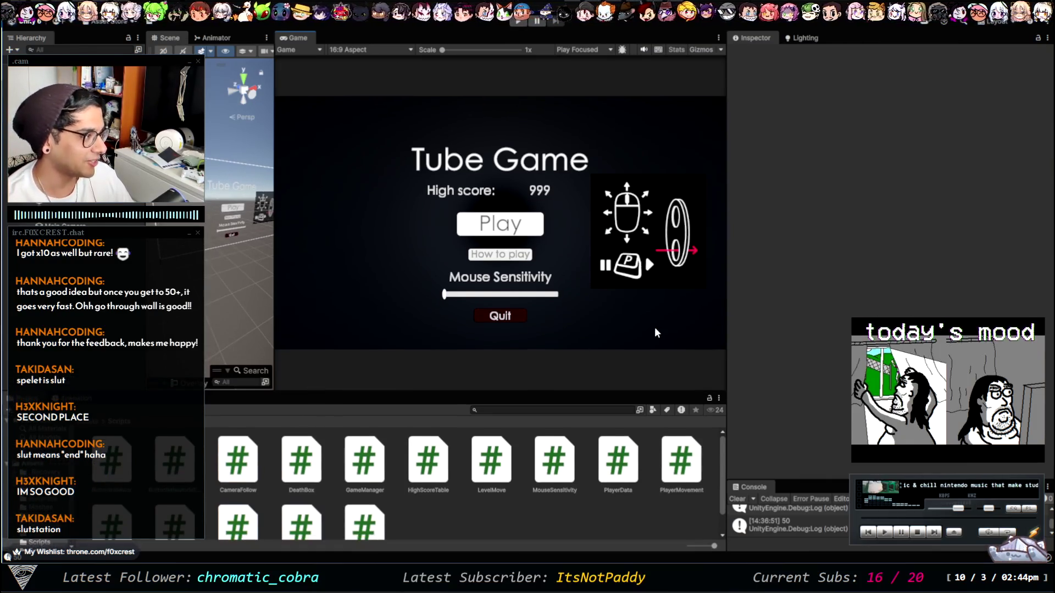
drag(727, 134, 818, 132)
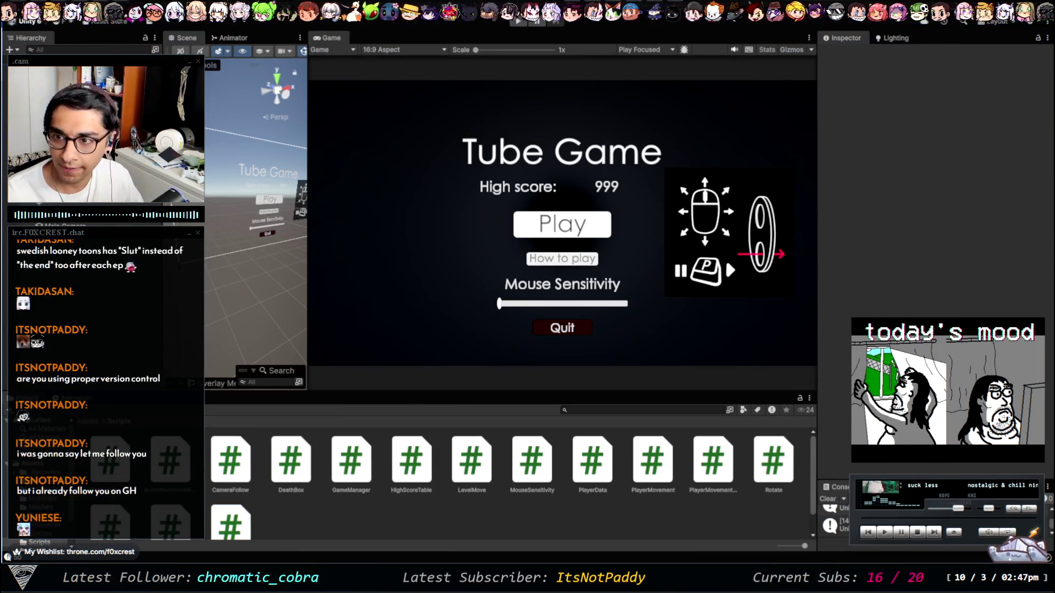
key(alt+Tab)
scroll(450, 308, down, 1)
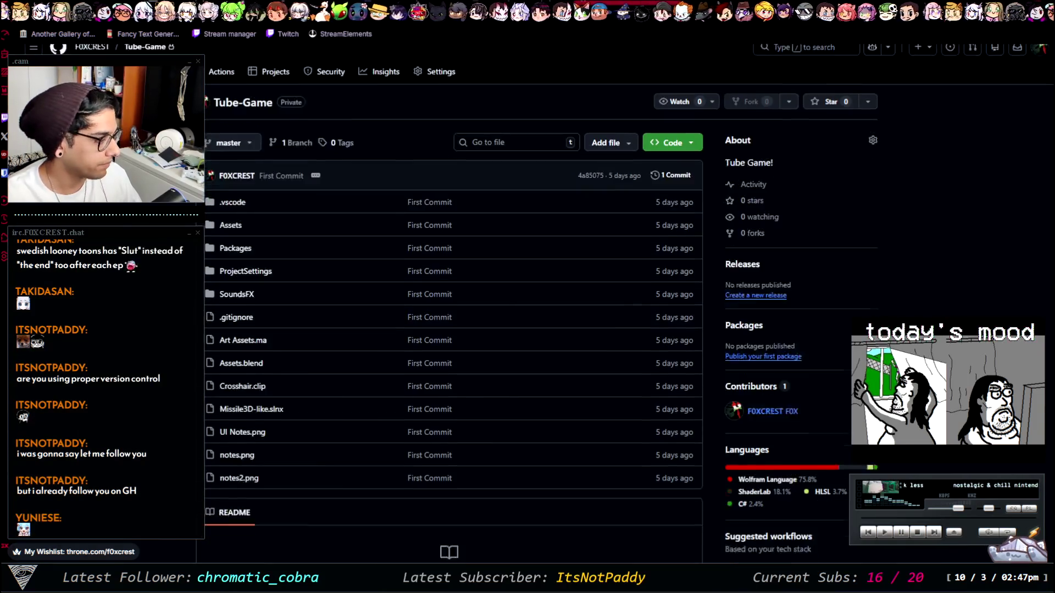
scroll(450, 307, down, 5)
scroll(450, 307, up, 4)
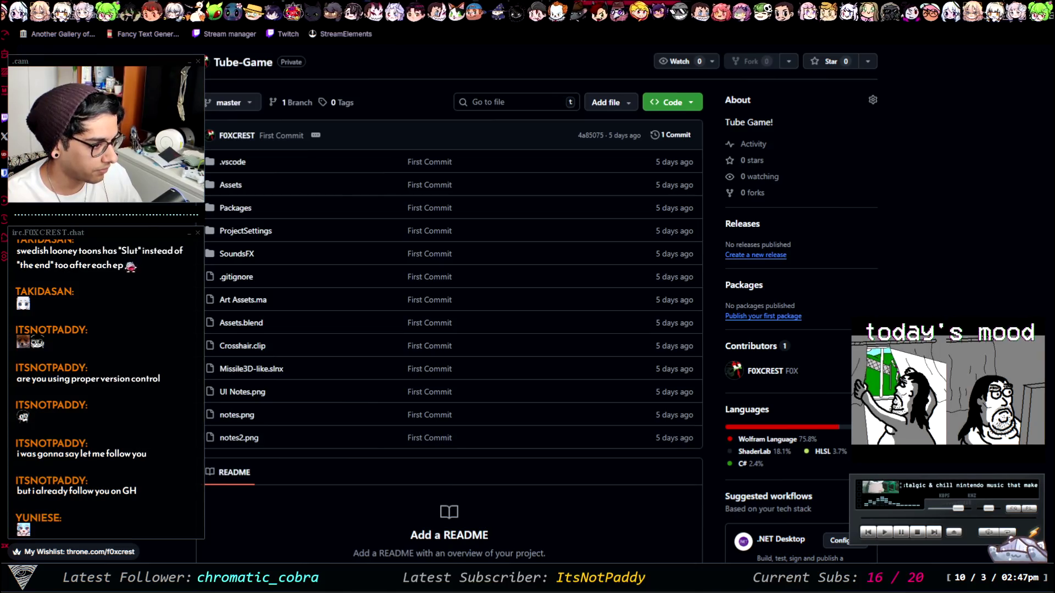
scroll(453, 308, up, 2)
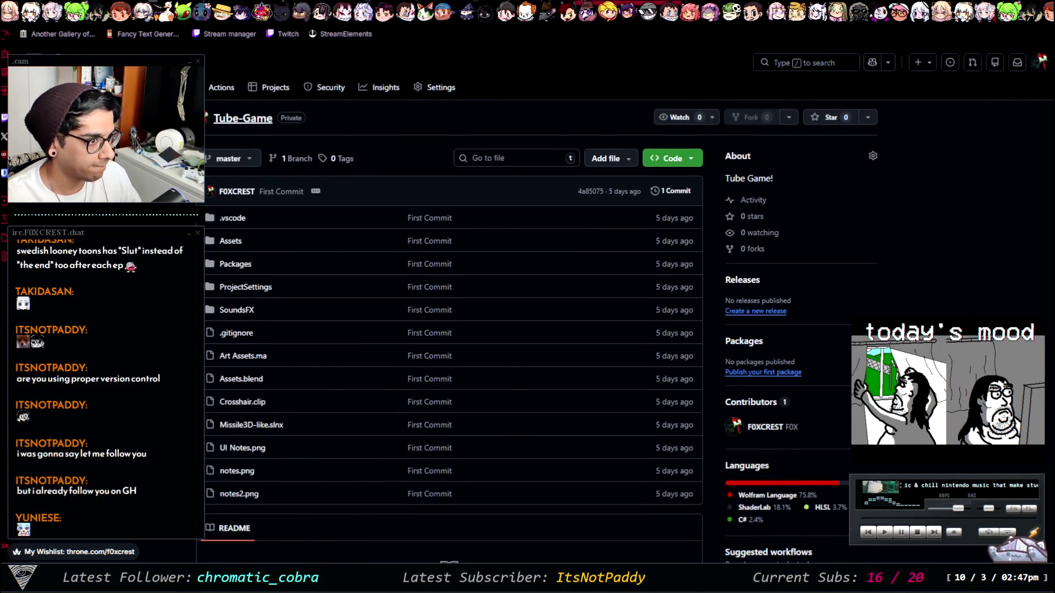
click(229, 119)
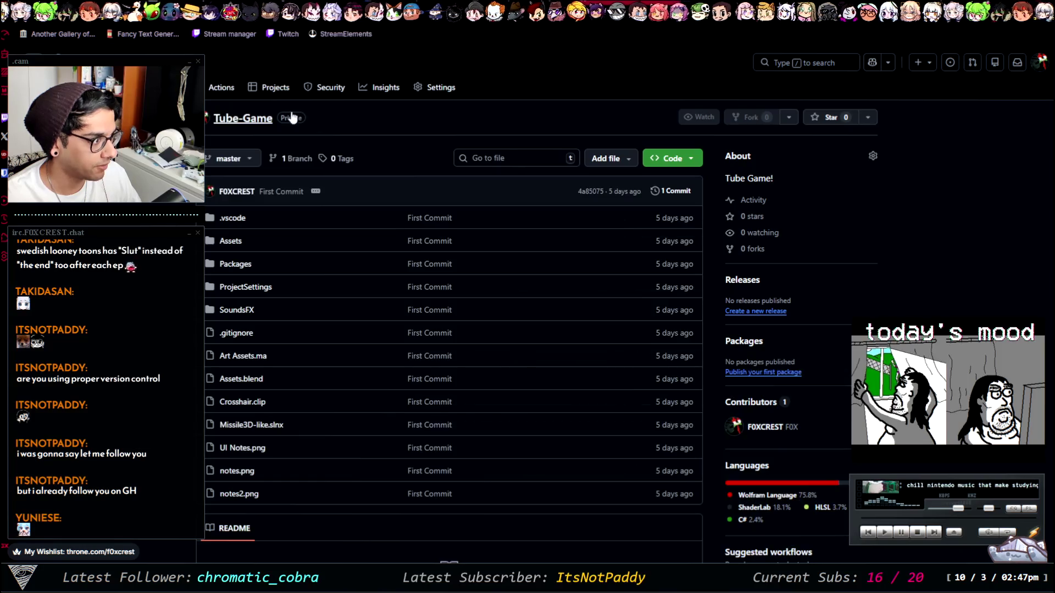
click(181, 65)
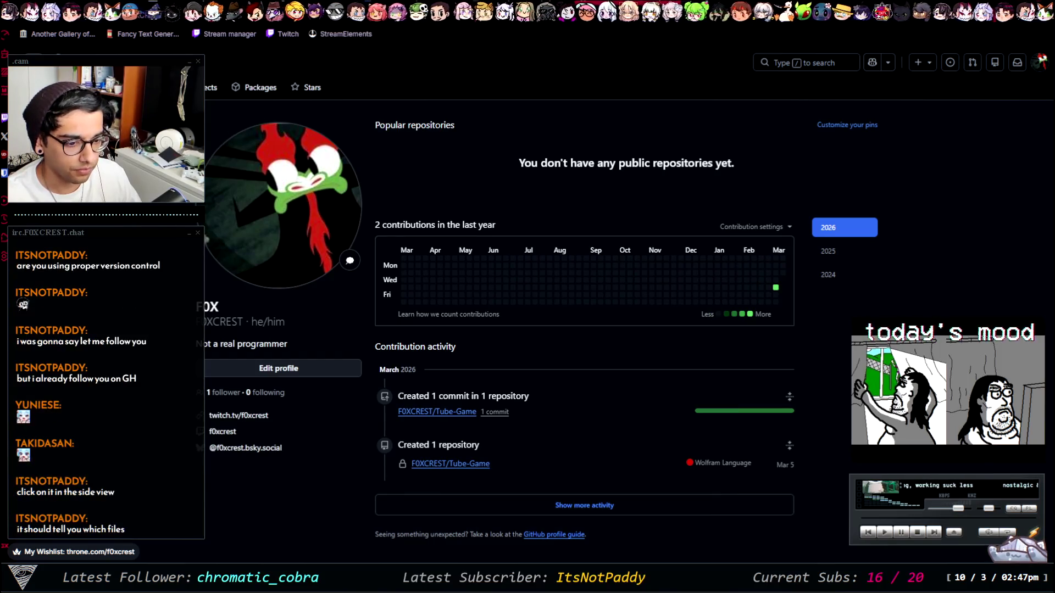
scroll(647, 209, down, 1)
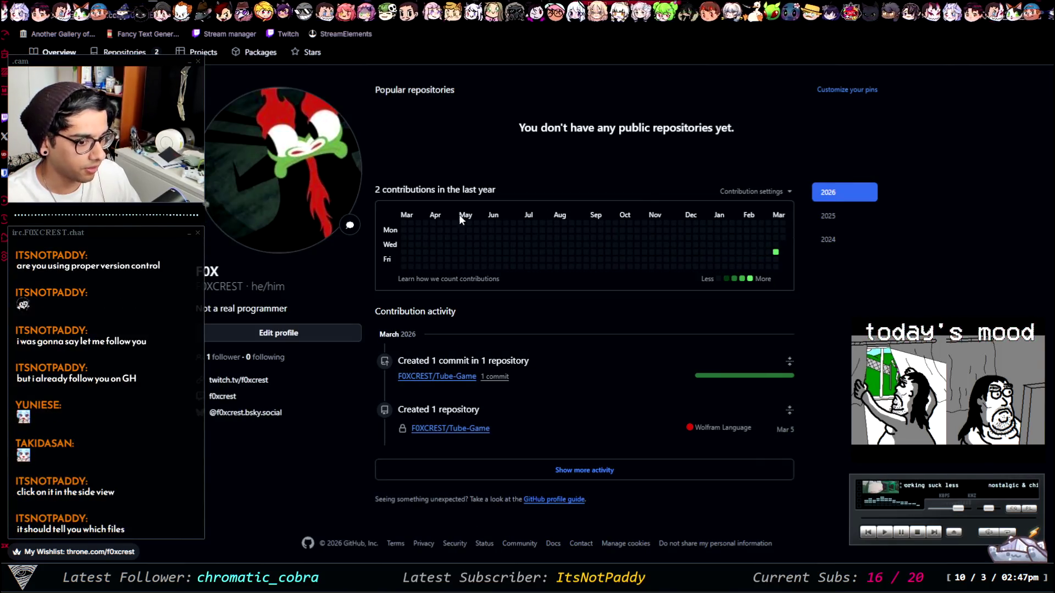
key(alt+Left)
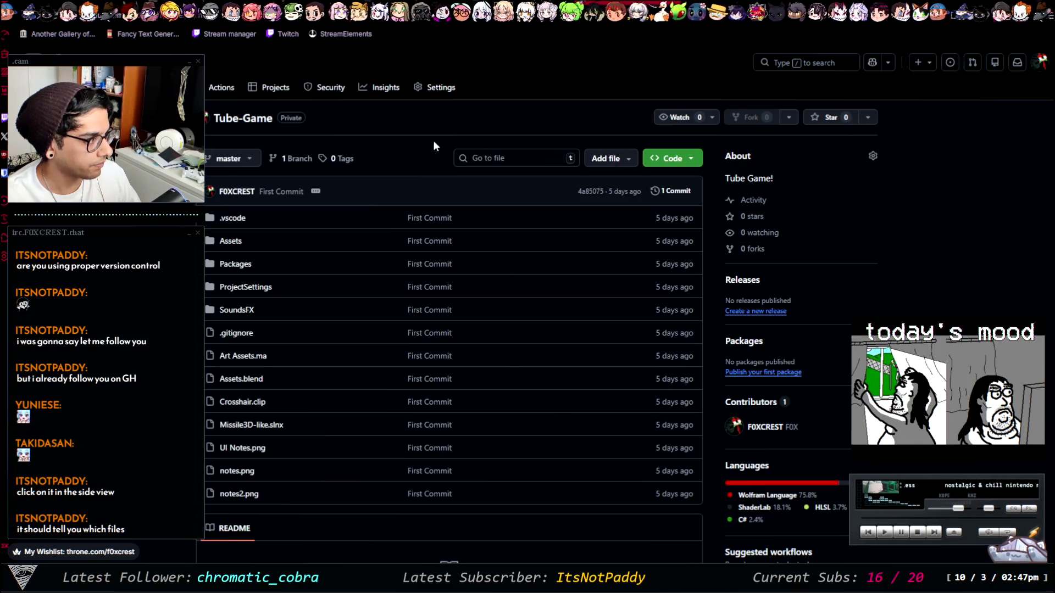
scroll(830, 359, down, 2)
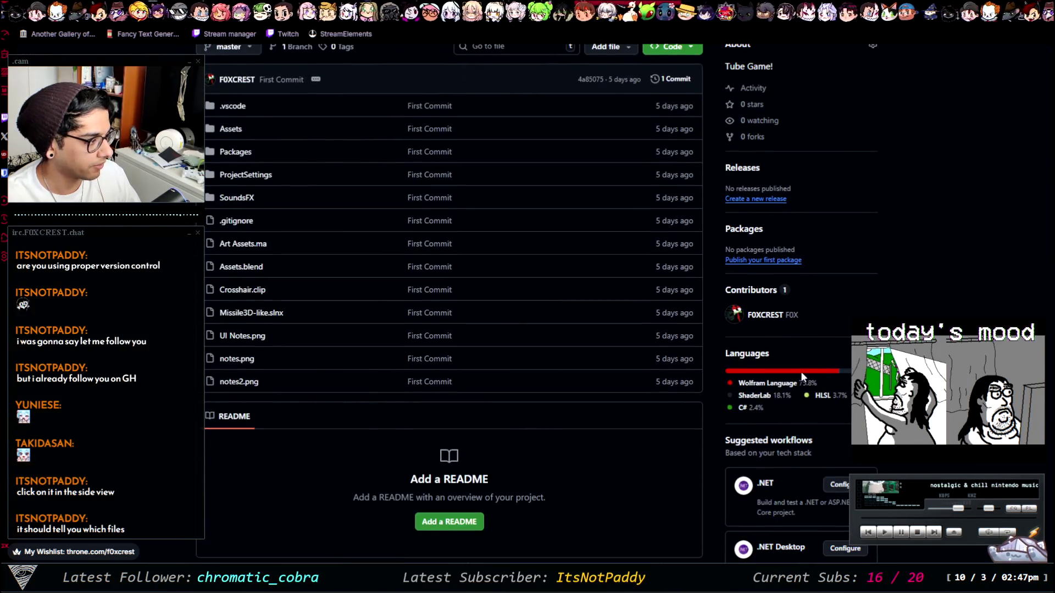
scroll(823, 367, down, 2)
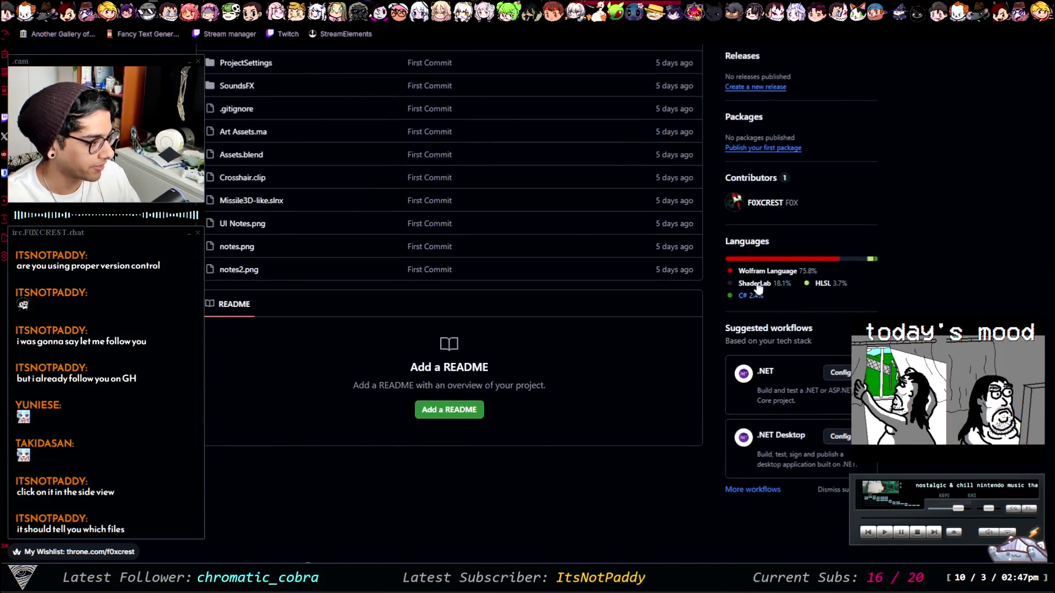
scroll(784, 279, up, 3)
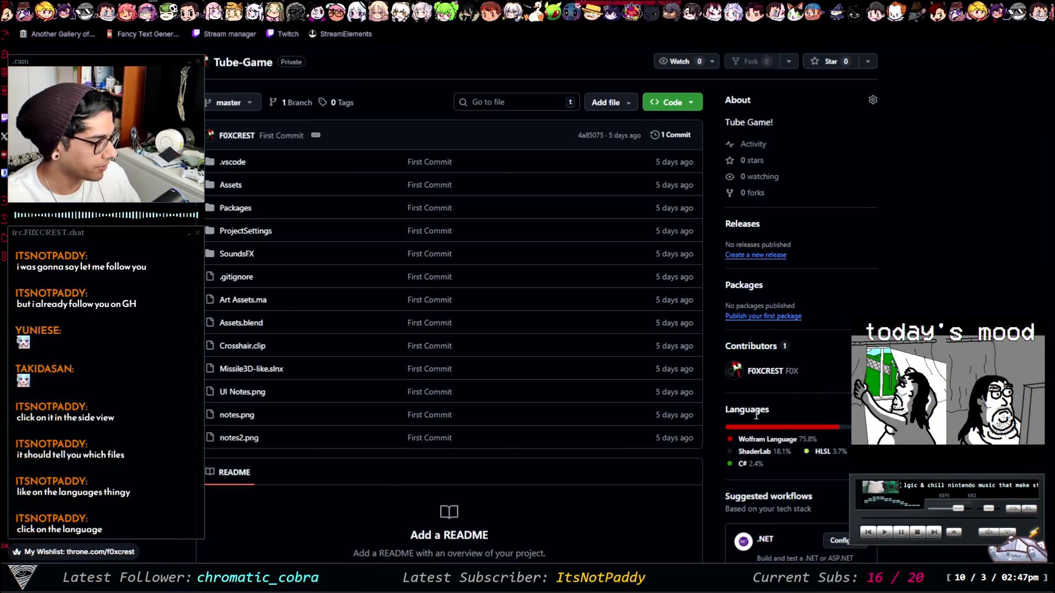
double_click(811, 409)
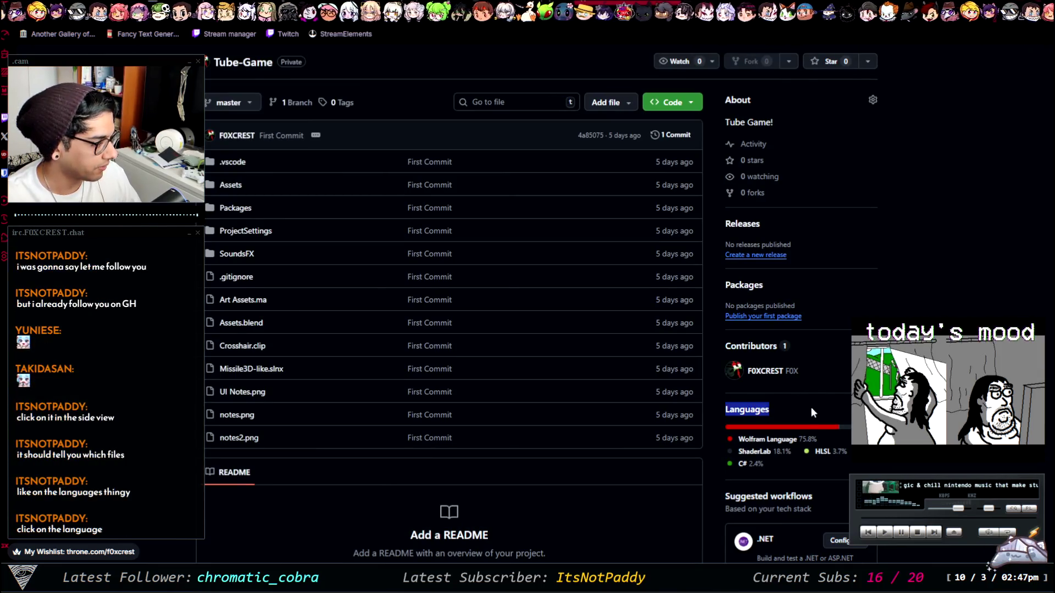
click(767, 438)
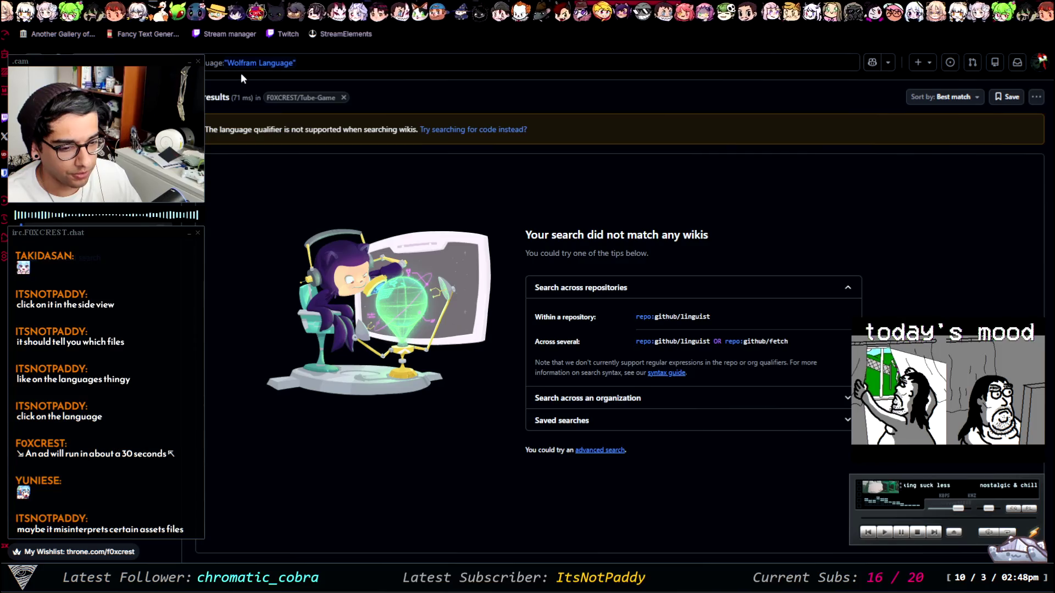
click(263, 72)
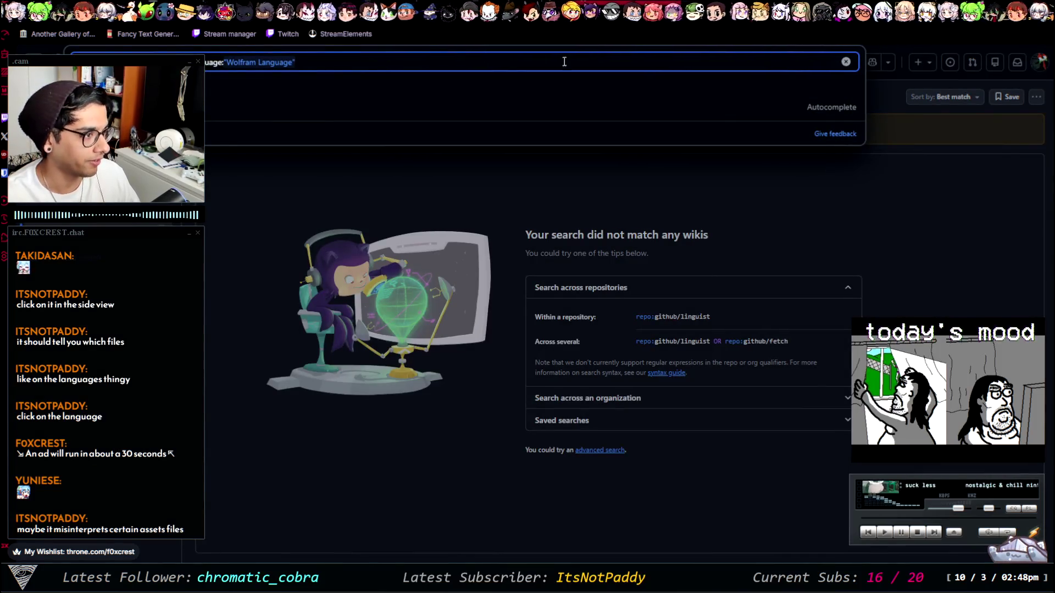
drag(411, 56, 191, 53)
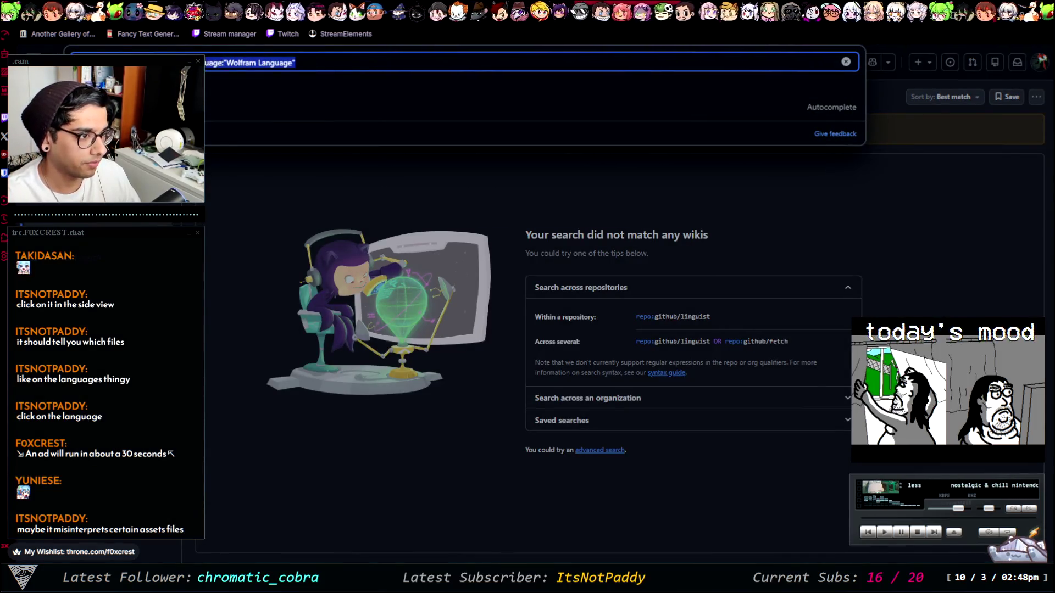
key(Return)
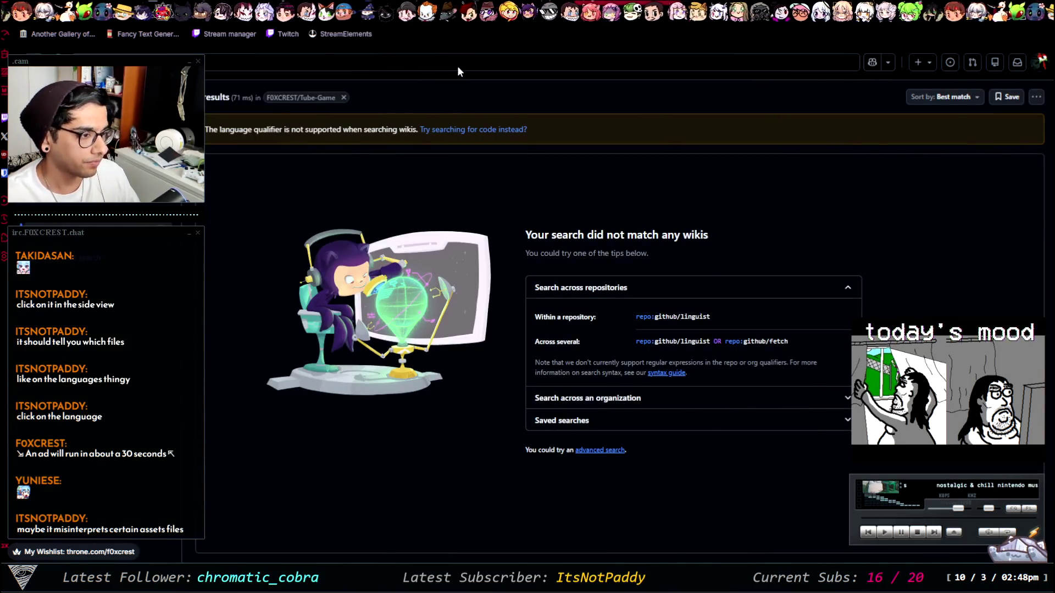
key(alt+Left)
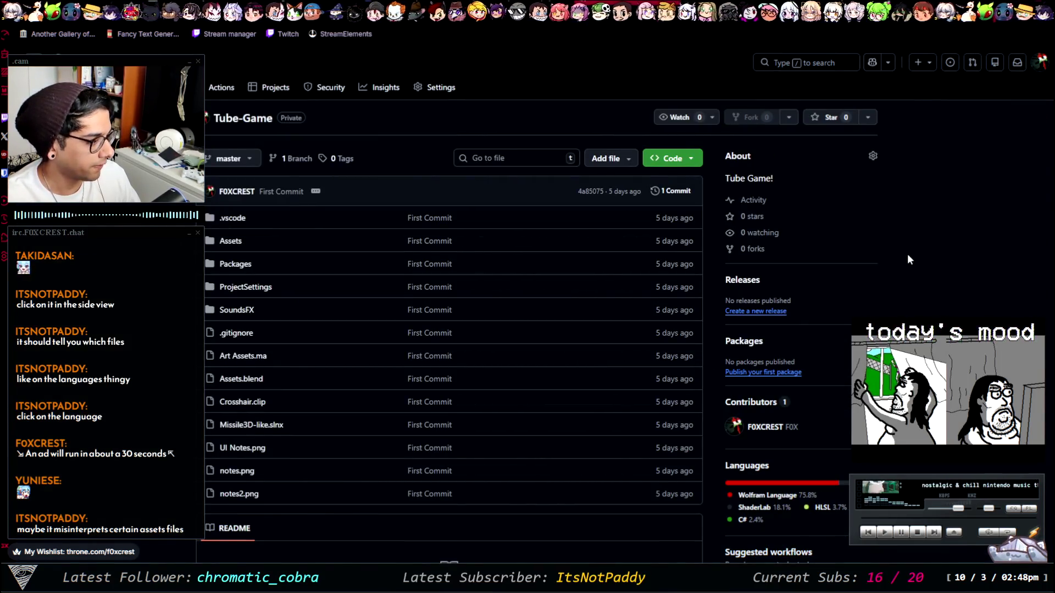
Step: View the Tube-Game repository's Activity history, then move to the YouTube tab
click(750, 200)
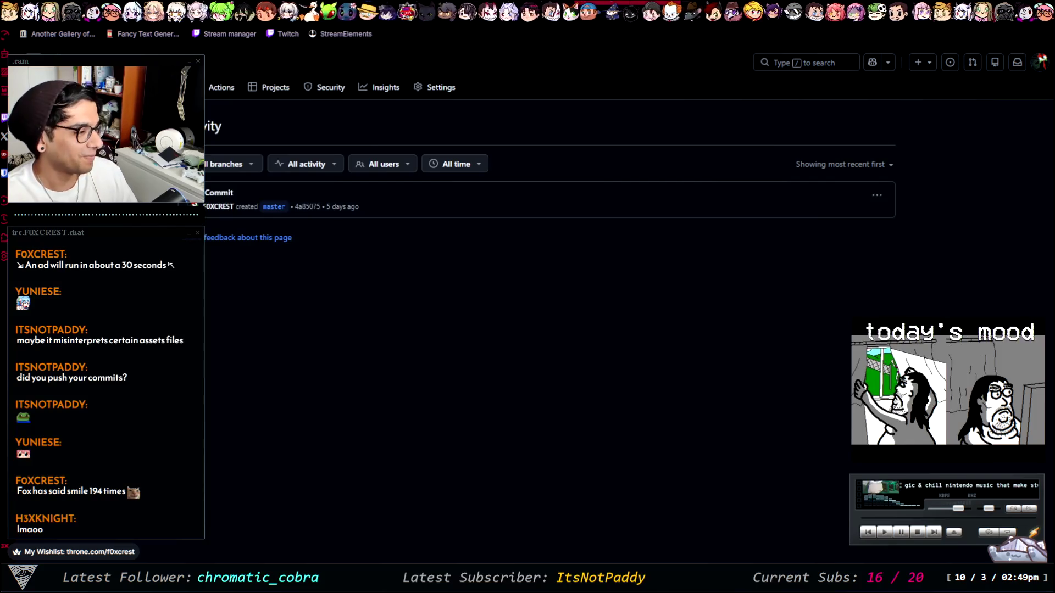
key(ctrl+Tab)
key(ctrl+Tab)
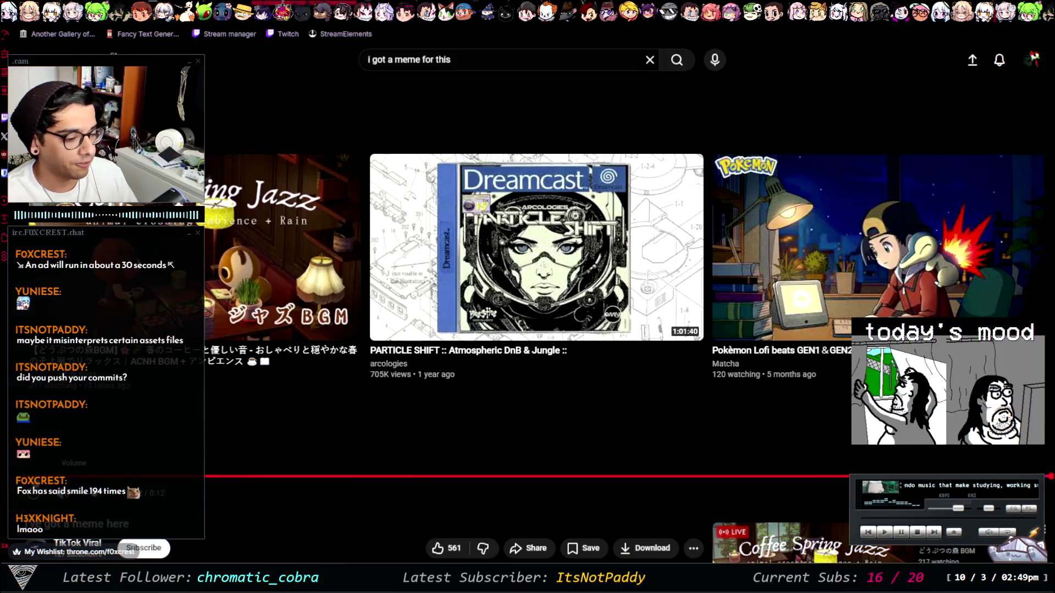
Step: Replay the ended meme video from the start
click(34, 495)
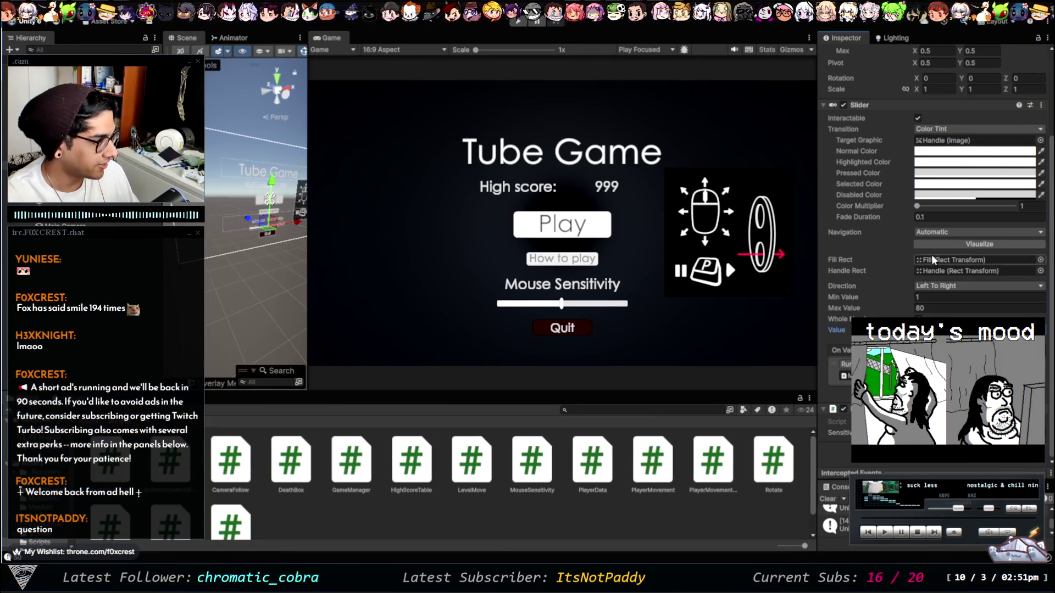
Step: Set the Mouse Sensitivity slider Direction to Bottom To Top, then restore it to Left To Right
click(889, 283)
click(926, 285)
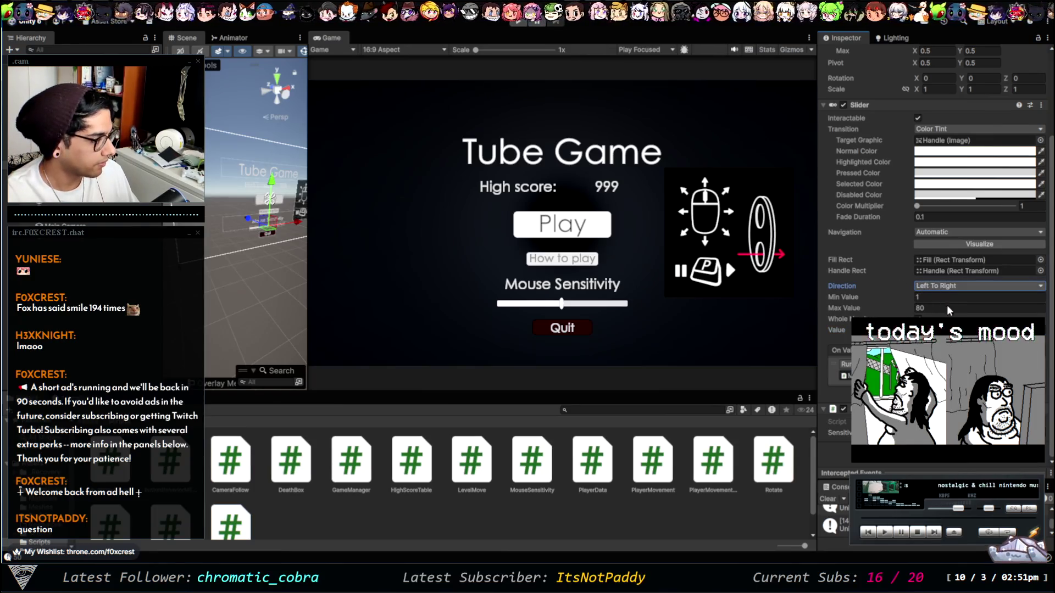
click(947, 305)
click(956, 298)
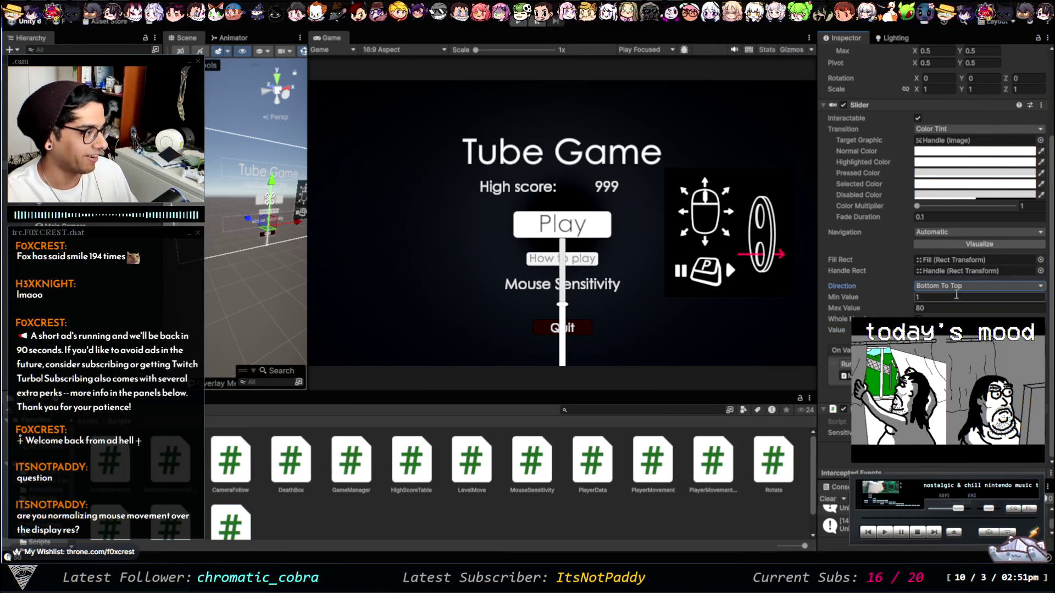
click(957, 285)
click(957, 266)
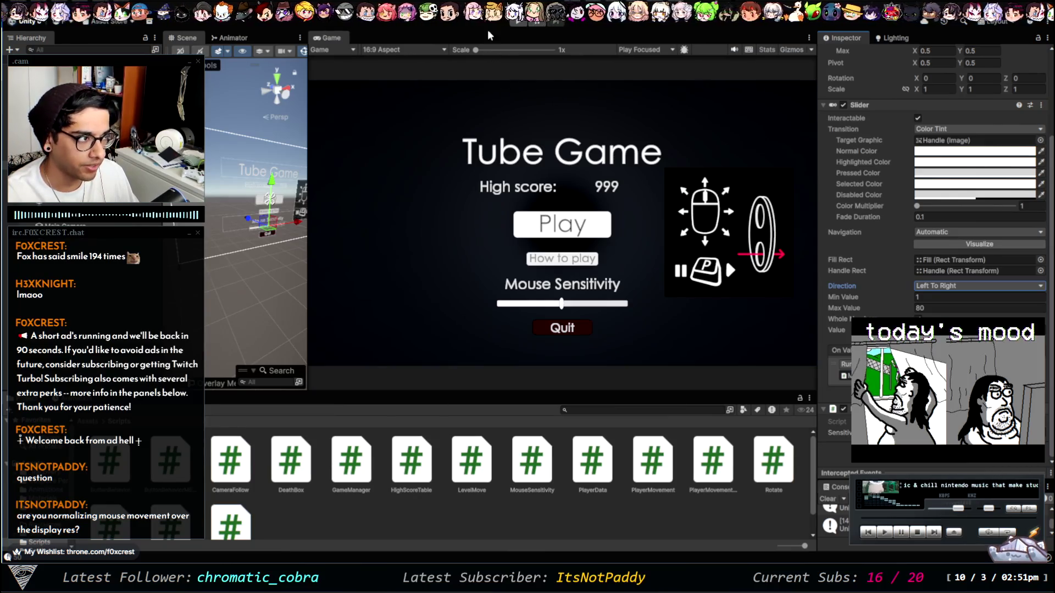
key(alt+Tab)
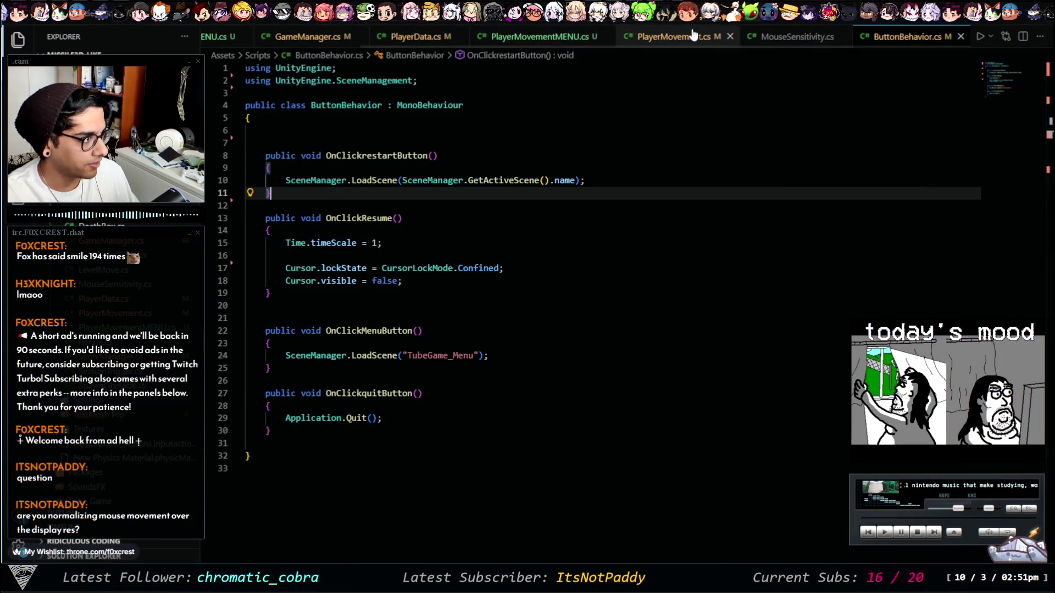
Step: Browse PlayerMovement.cs, ButtonBehaviorMENU.cs and GameManager.cs, ending on PlayerData.cs
click(673, 36)
scroll(561, 357, down, 5)
scroll(561, 357, down, 15)
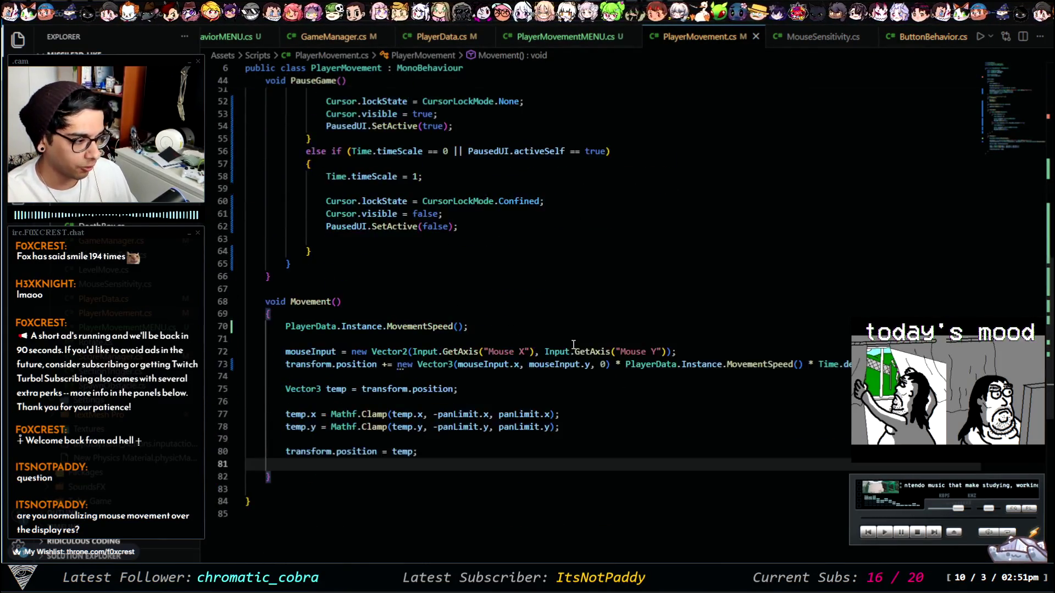
scroll(520, 361, up, 4)
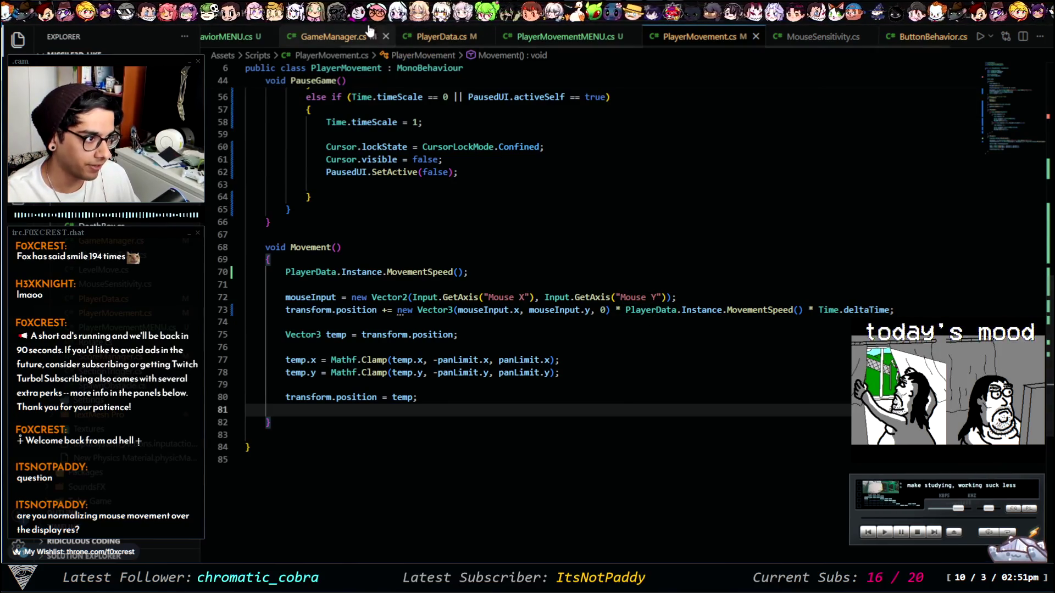
click(226, 37)
scroll(495, 247, down, 4)
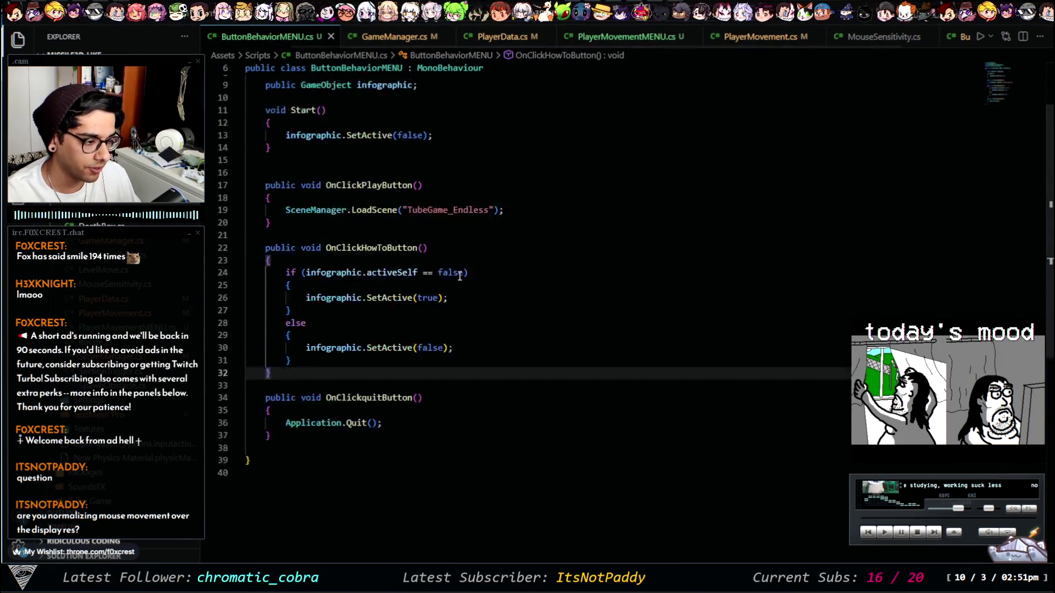
click(393, 37)
click(510, 38)
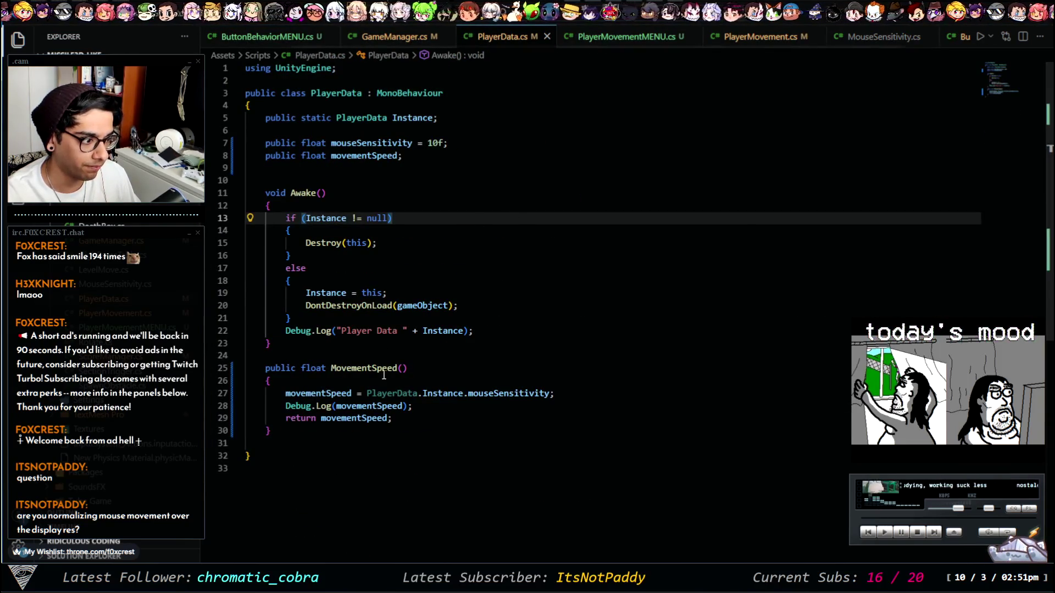
scroll(322, 352, down, 3)
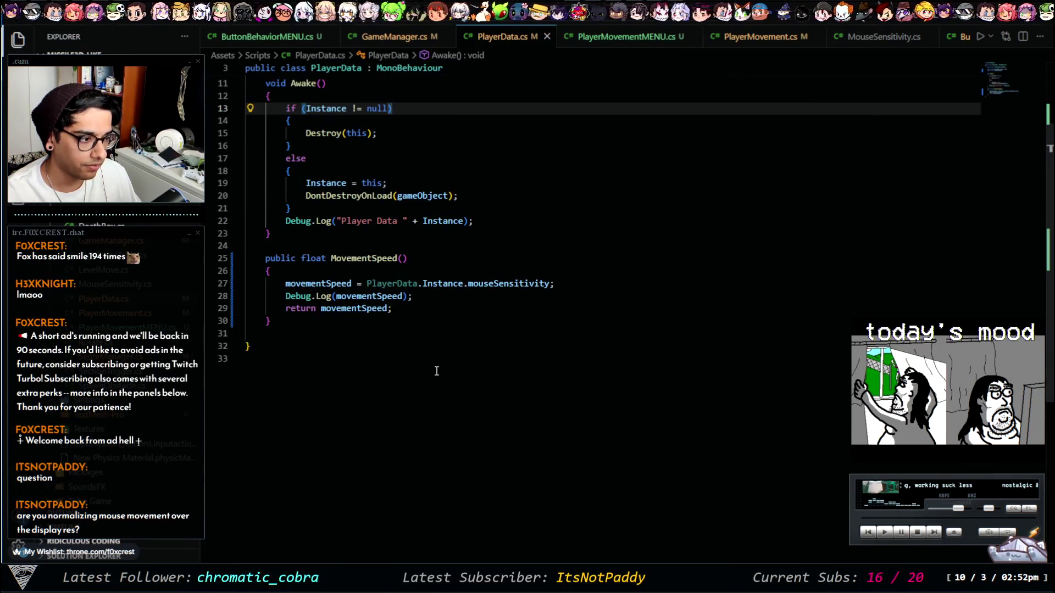
scroll(434, 370, up, 2)
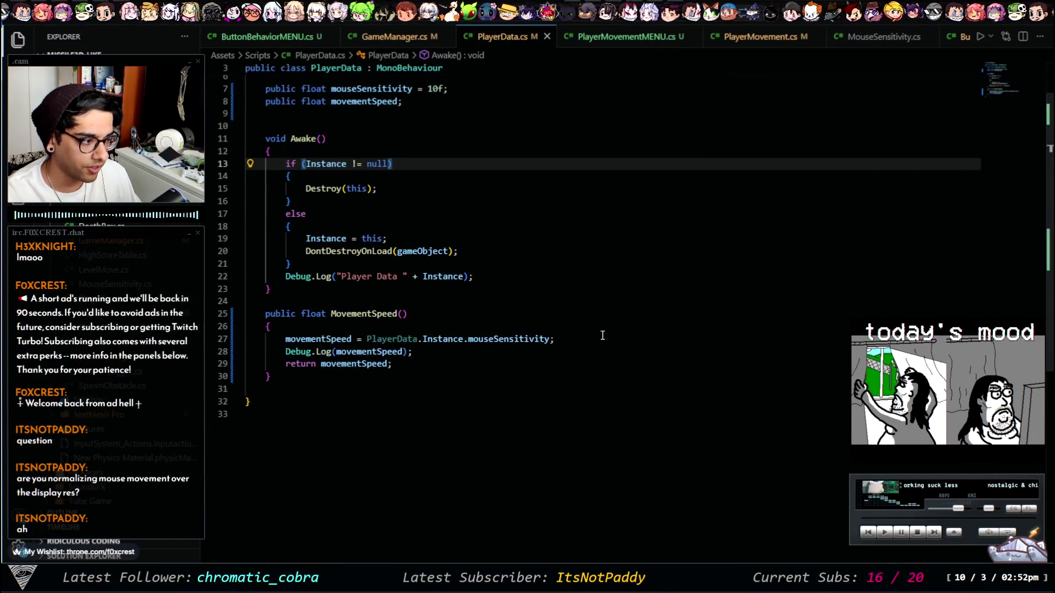
Step: Delete 'PlayerData.Instance.' from line 27 so movementSpeed = mouseSensitivity, and save PlayerData.cs
click(468, 339)
key(End)
scroll(444, 400, up, 2)
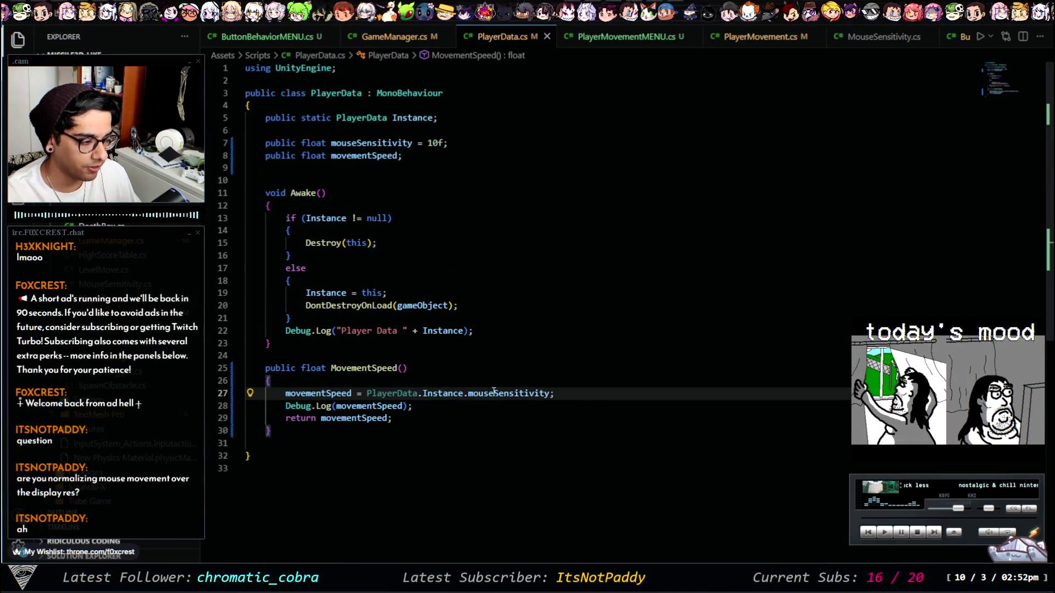
drag(468, 393, 367, 393)
key(BackSpace)
key(ctrl+s)
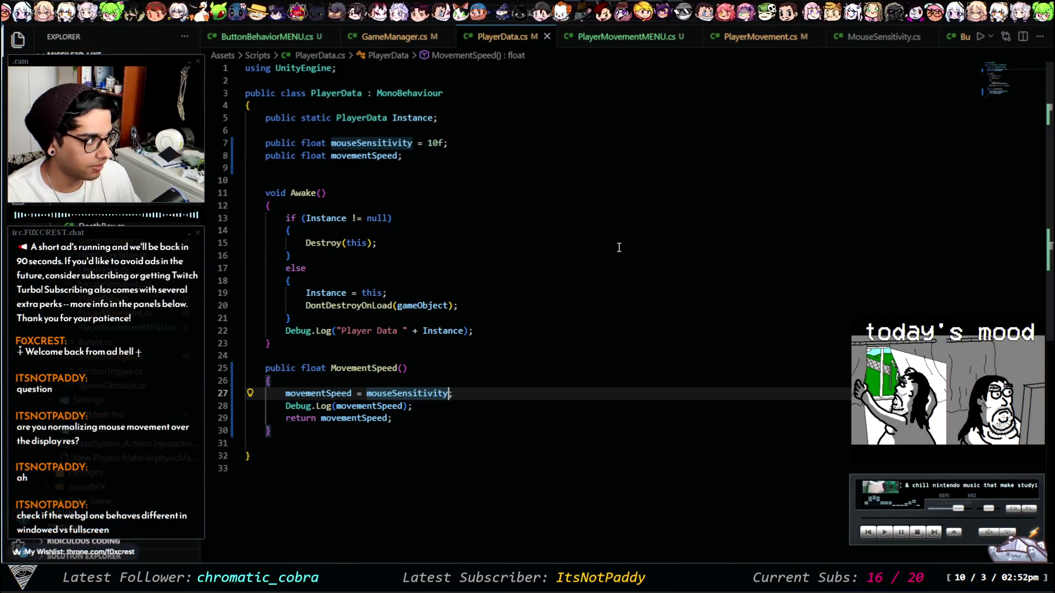
click(286, 380)
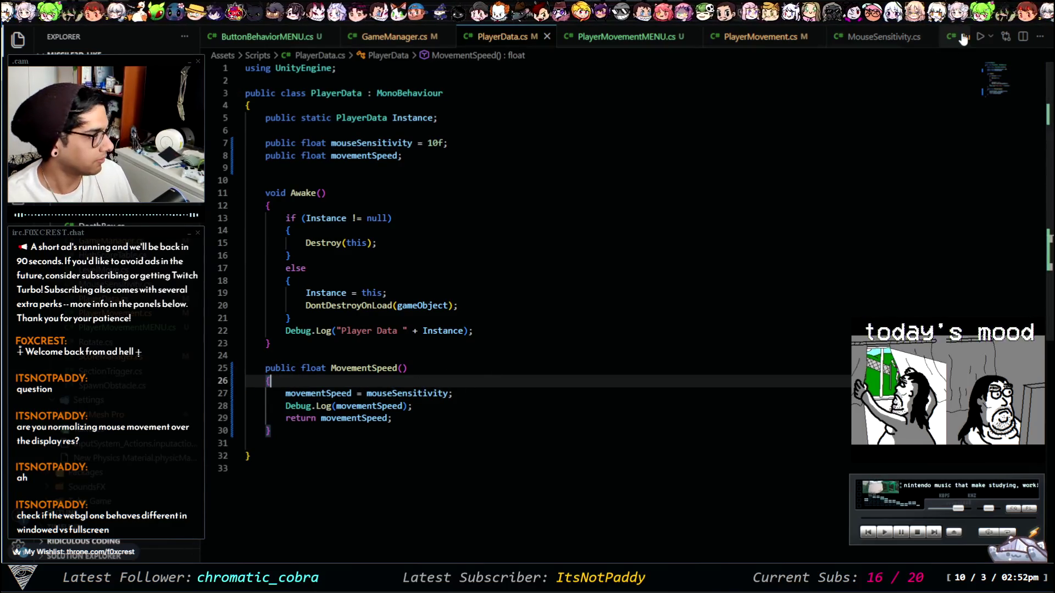
key(alt+Tab)
key(alt+Tab)
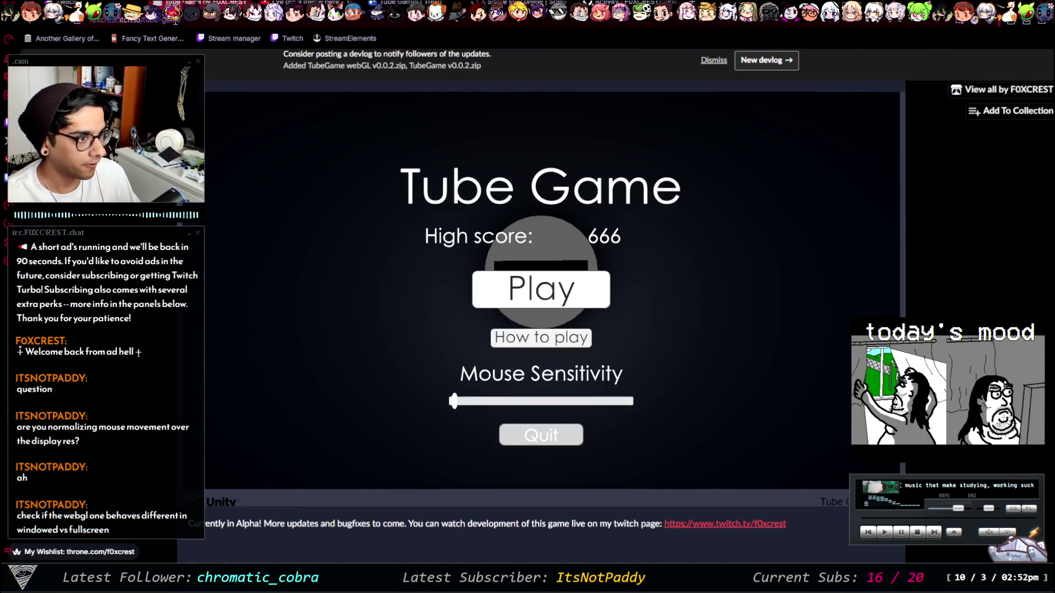
Step: Reload the itch.io page, go fullscreen, and play two rounds of Tube Game
key(F5)
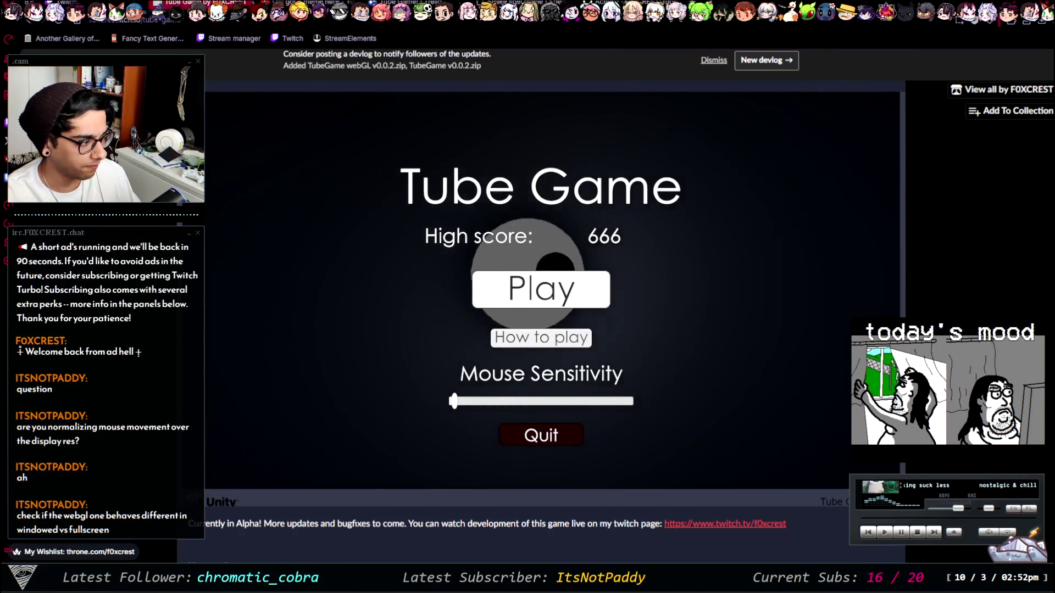
click(891, 501)
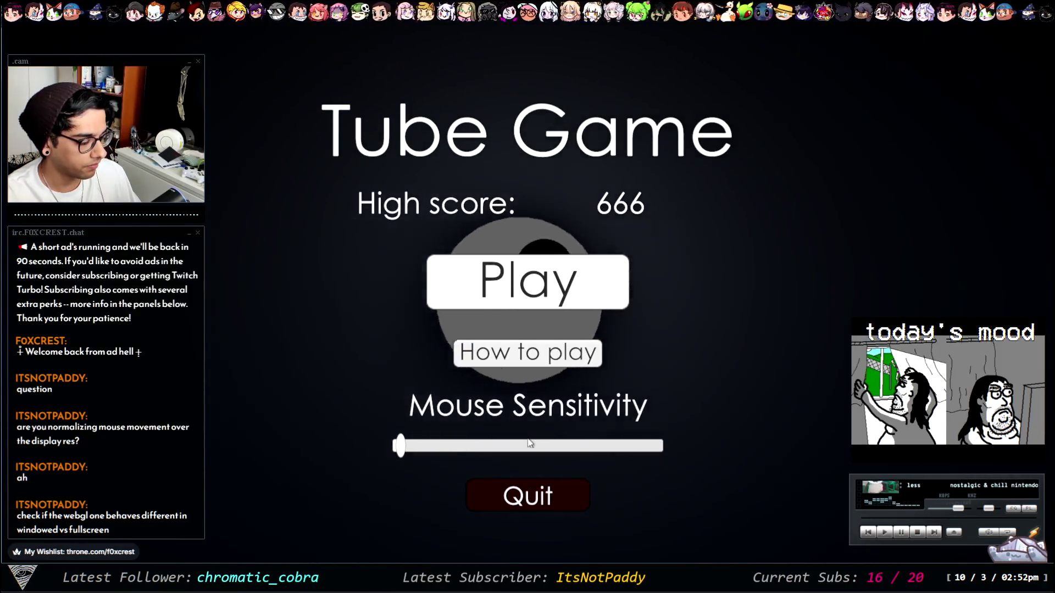
click(532, 270)
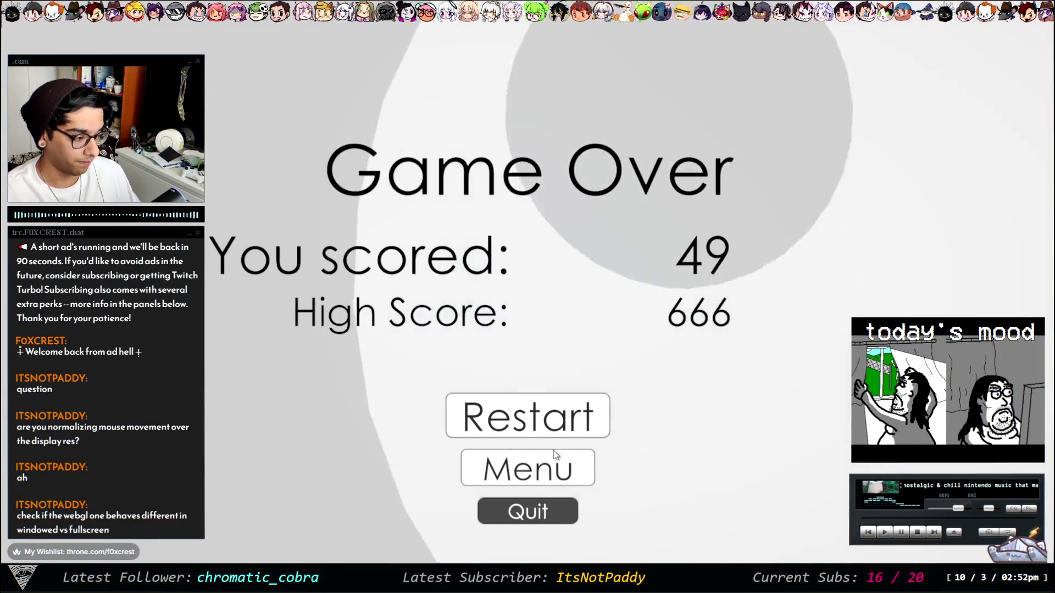
click(555, 466)
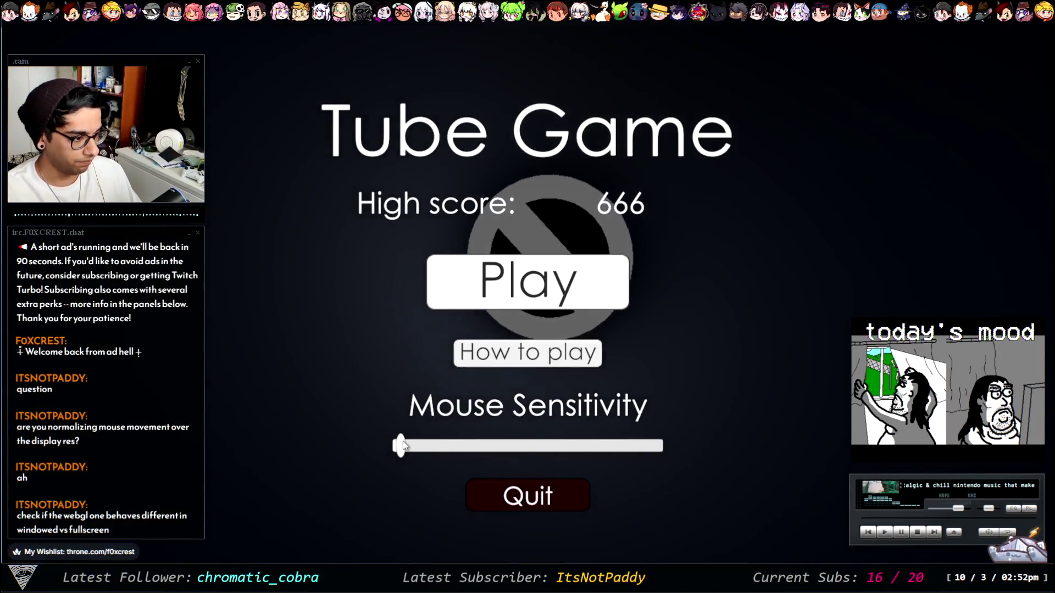
click(534, 295)
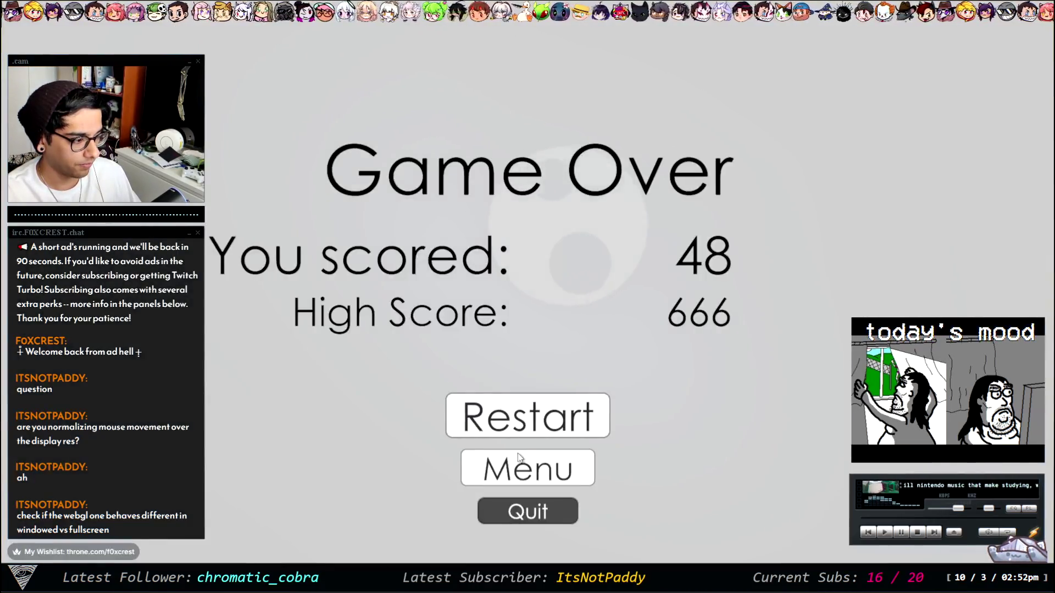
click(519, 458)
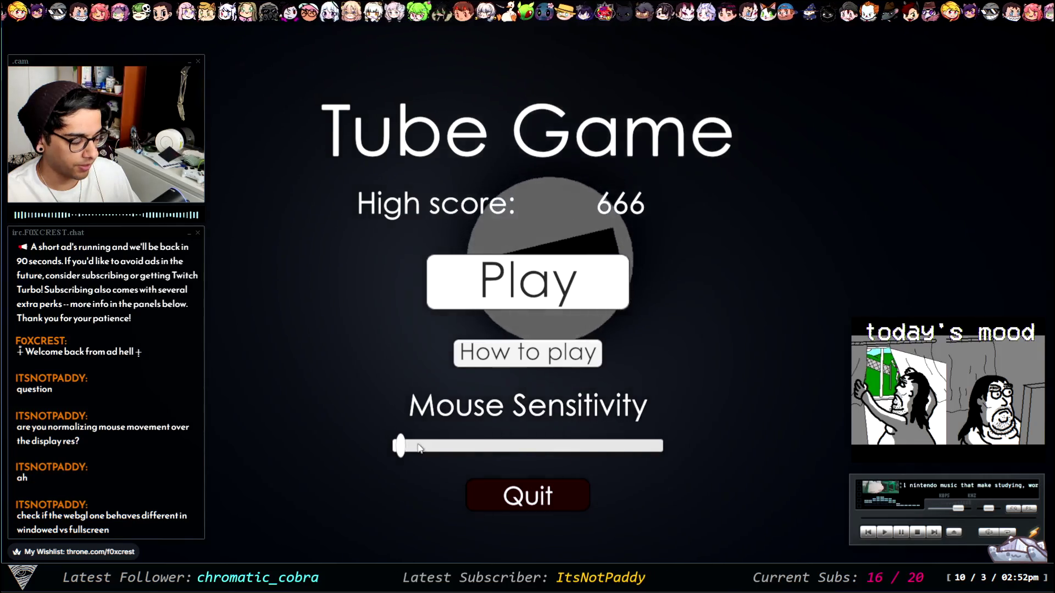
Step: Raise Mouse Sensitivity to maximum, play another round, and exit fullscreen
drag(398, 447, 659, 452)
click(527, 283)
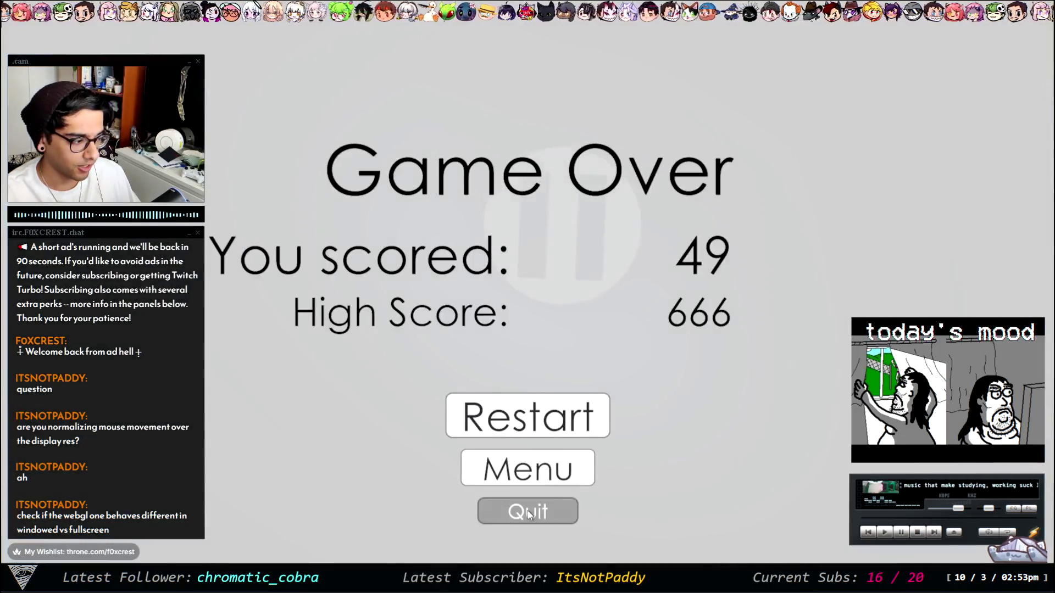
click(529, 513)
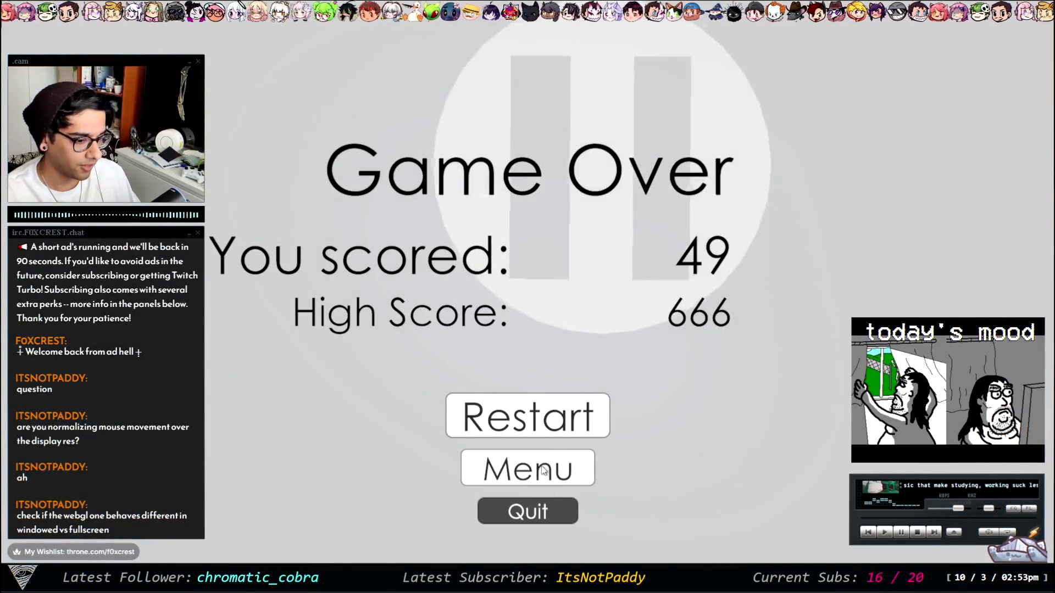
key(Escape)
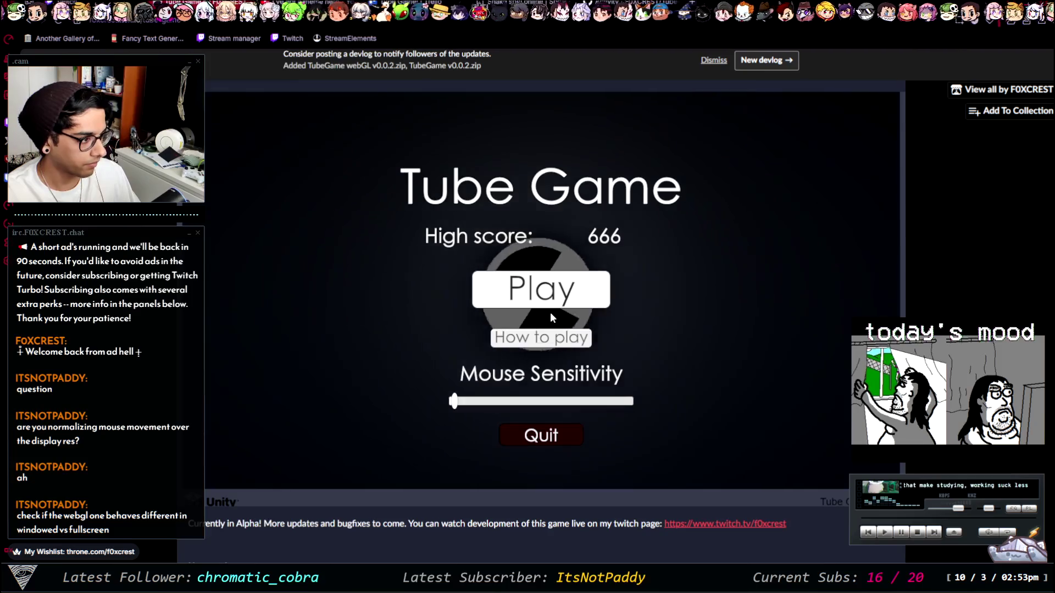
Step: Play a Tube Game round on itch.io at minimum sensitivity, ending at 102 points, then move to GitHub
drag(453, 401, 431, 401)
click(540, 304)
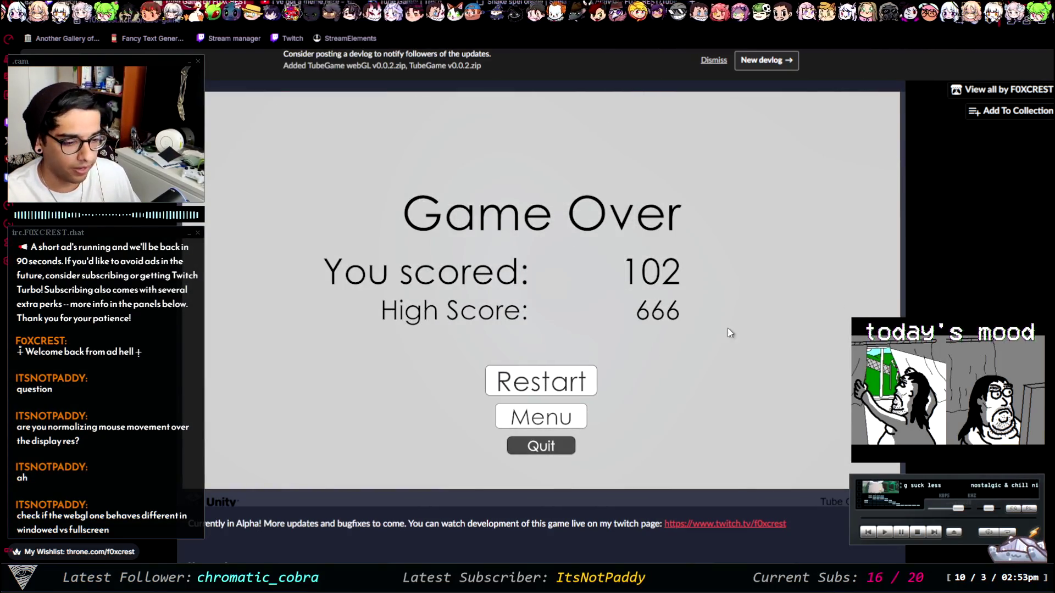
scroll(541, 286, down, 5)
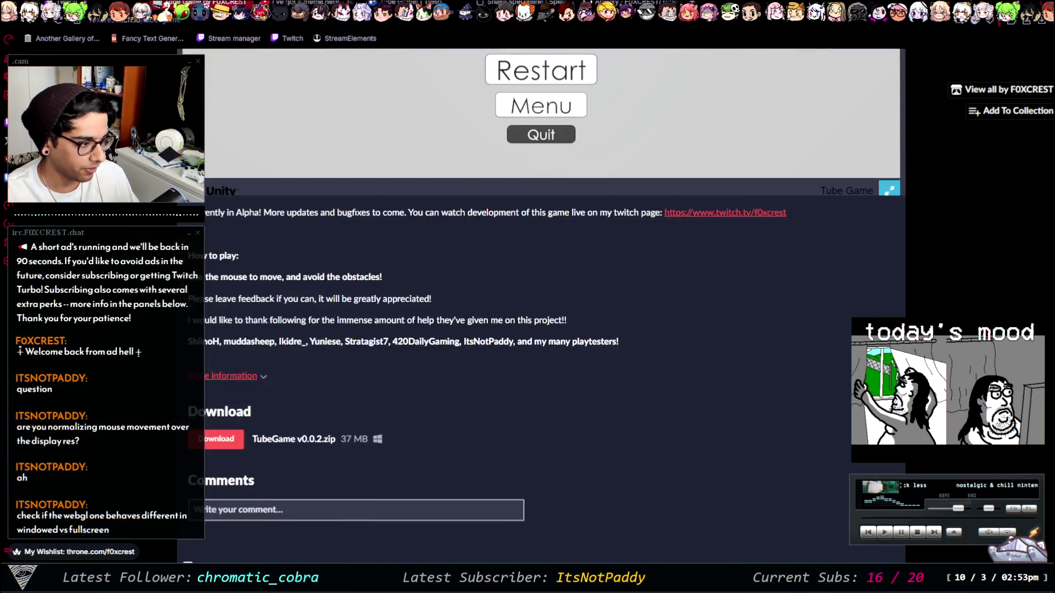
scroll(541, 305, up, 5)
scroll(541, 306, down, 5)
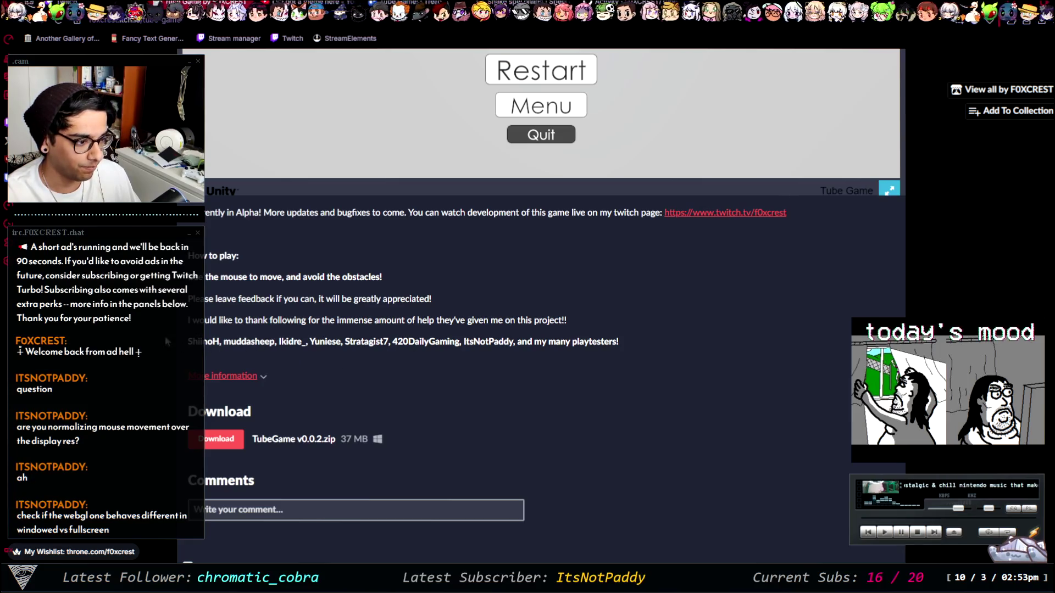
scroll(616, 379, up, 5)
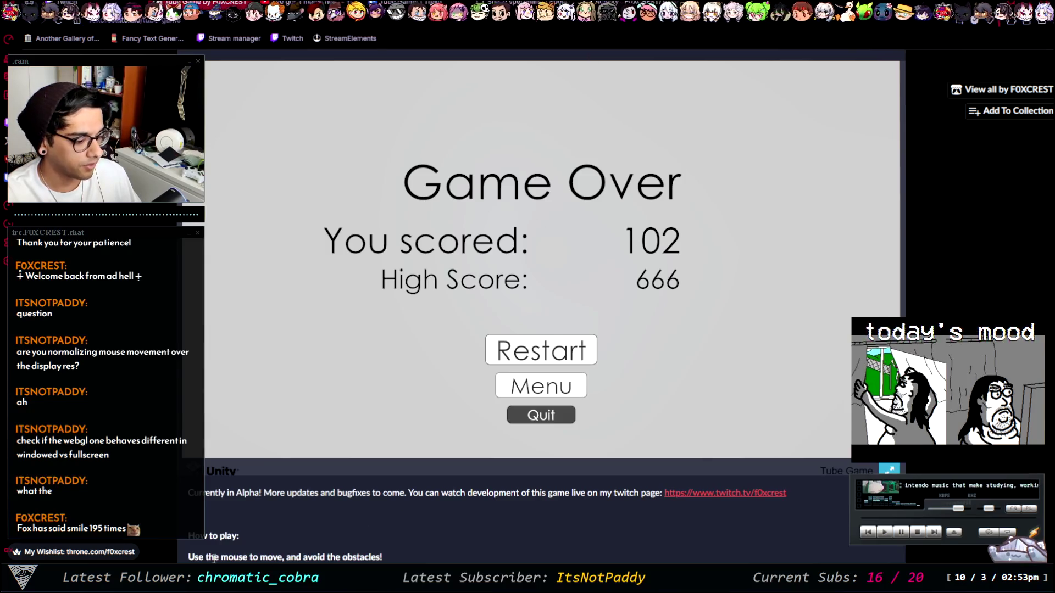
key(ctrl+Tab)
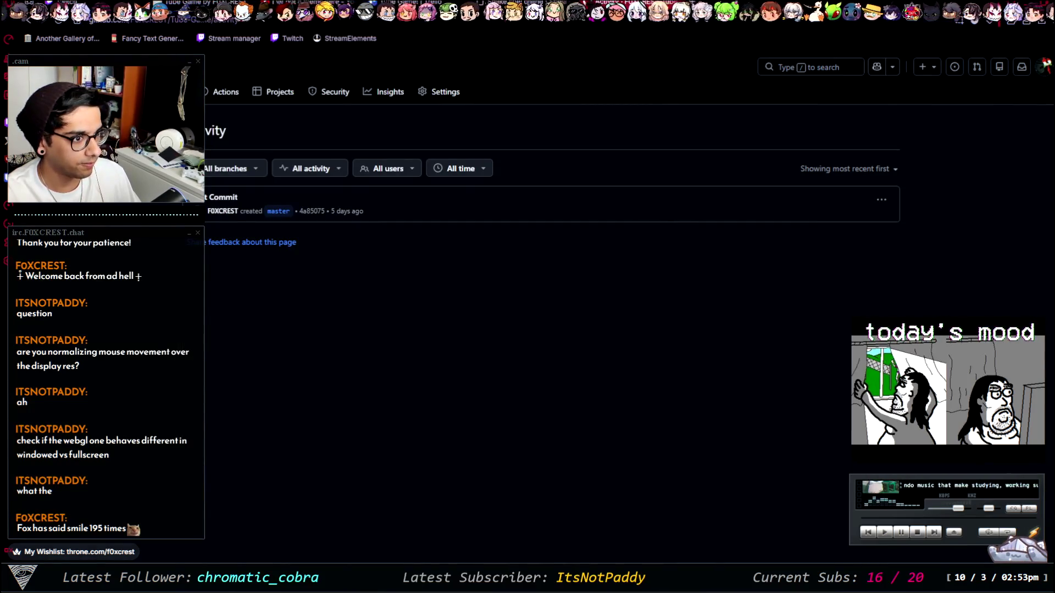
Step: Return to the GitHub profile and load older months with Show more activity
key(alt+Left)
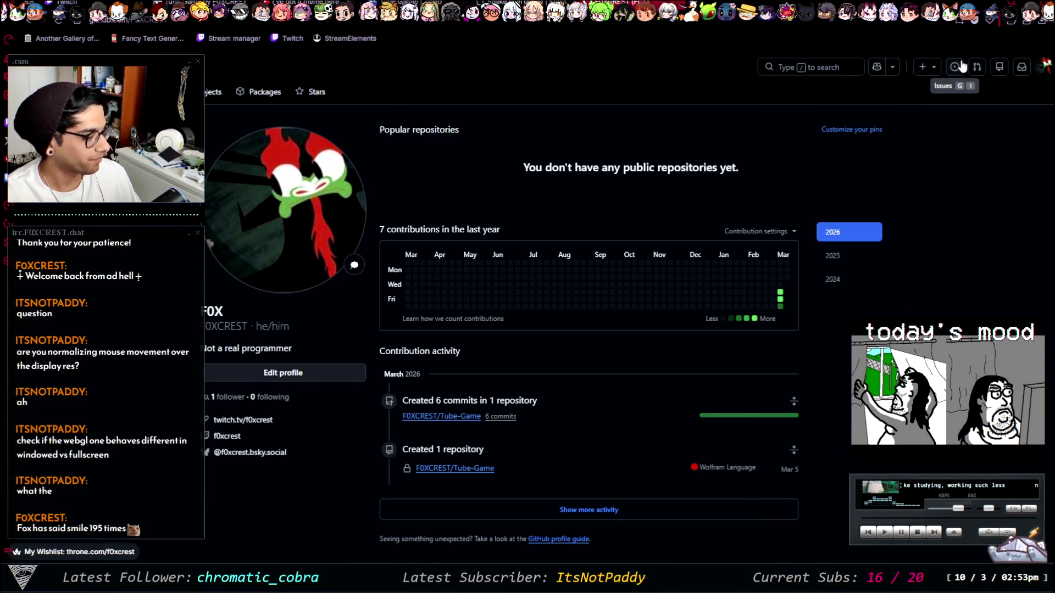
scroll(589, 494, down, 1)
click(589, 477)
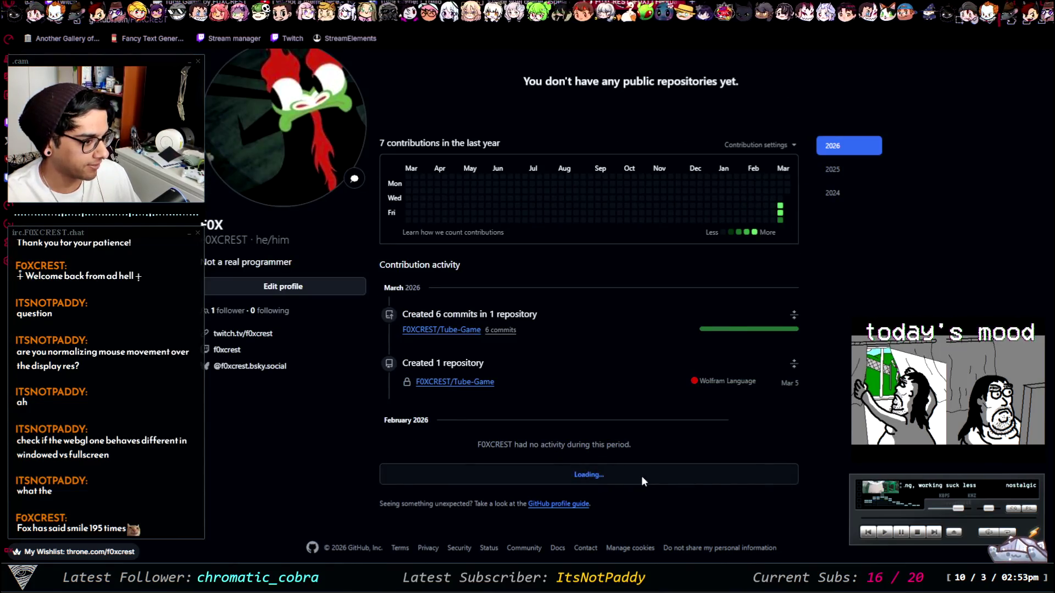
scroll(646, 491, down, 1)
scroll(1031, 465, up, 2)
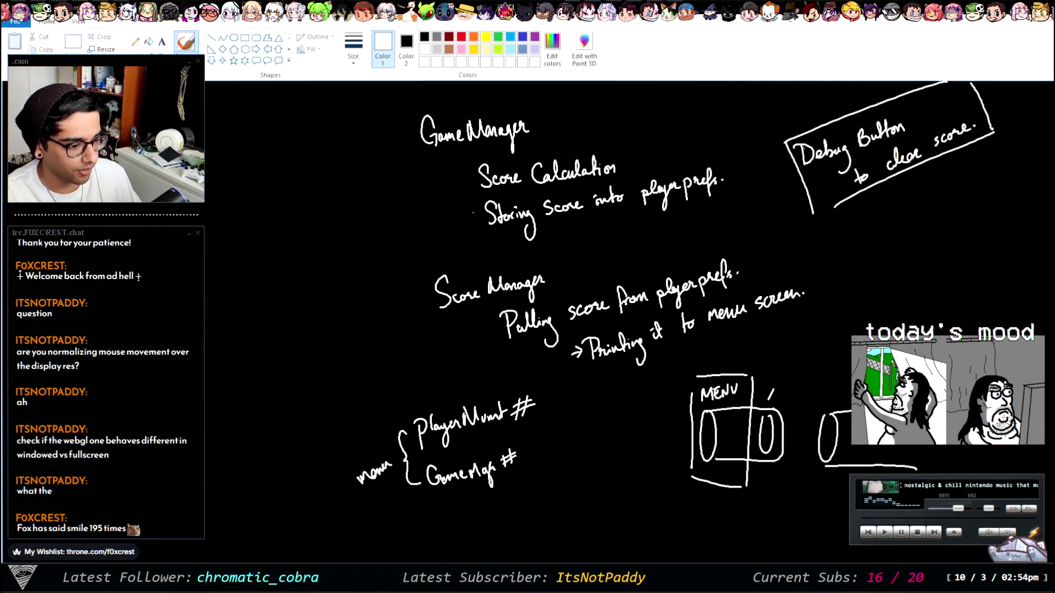
Step: Switch from the Paint planning notes to VS Code showing PlayerData.cs
key(alt+Tab)
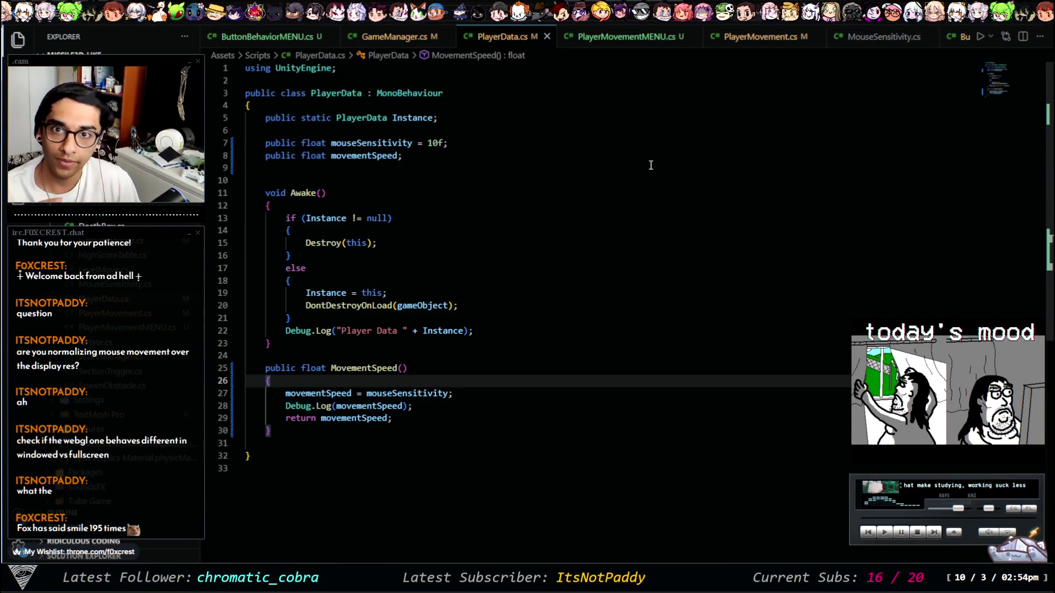
Step: Check the Unity menu showing high score 999, then return to VS Code's GameManager.cs
key(alt+Tab)
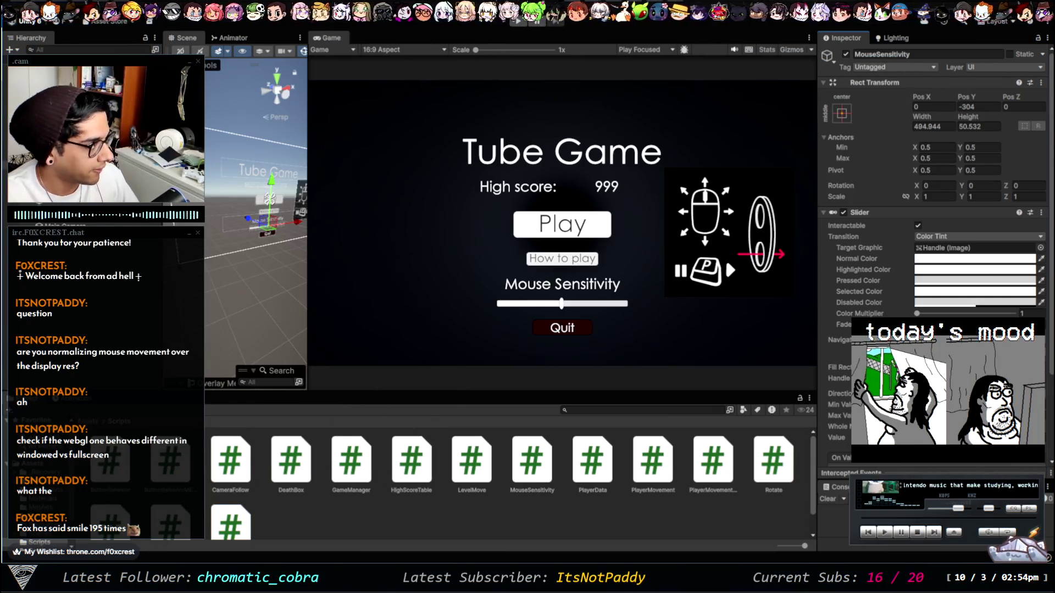
key(alt+Tab)
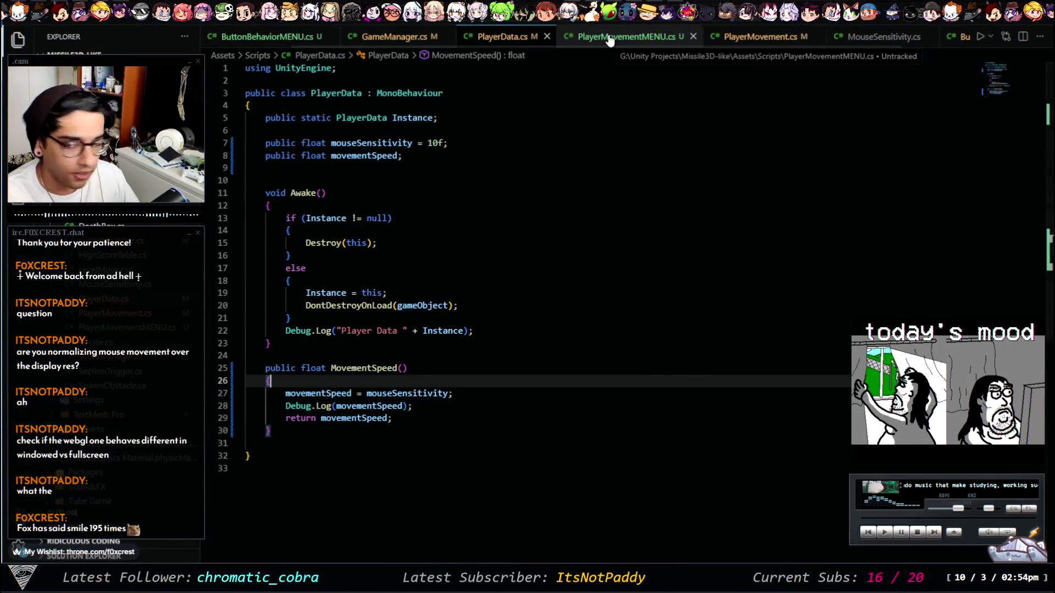
click(395, 39)
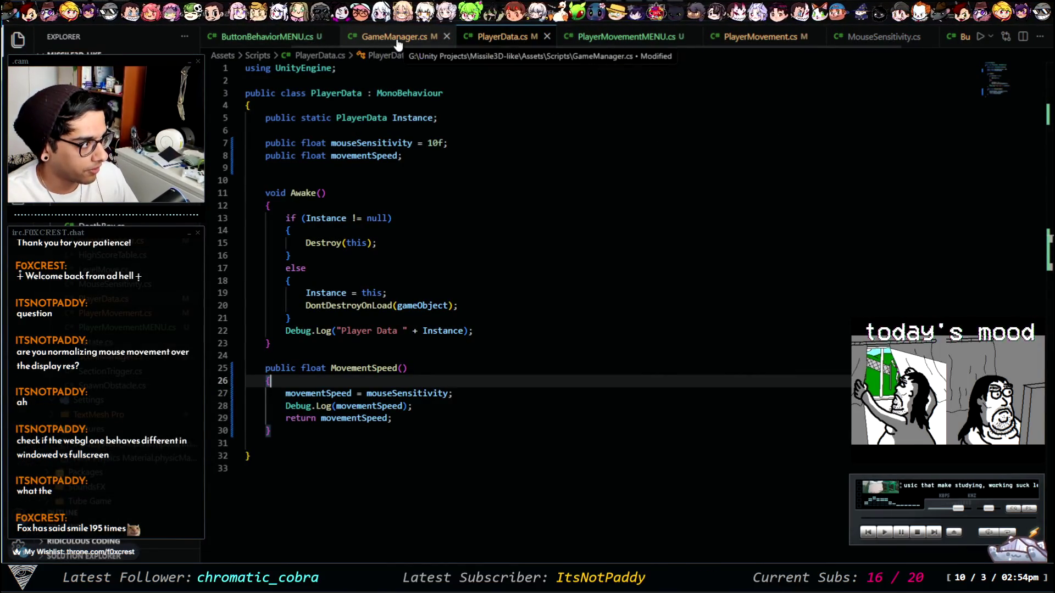
Step: Enlarge the editor text and inspect the SavedHighScore PlayerPrefs calls in highScoreUpdate on lines 69 and 73
scroll(387, 464, down, 5)
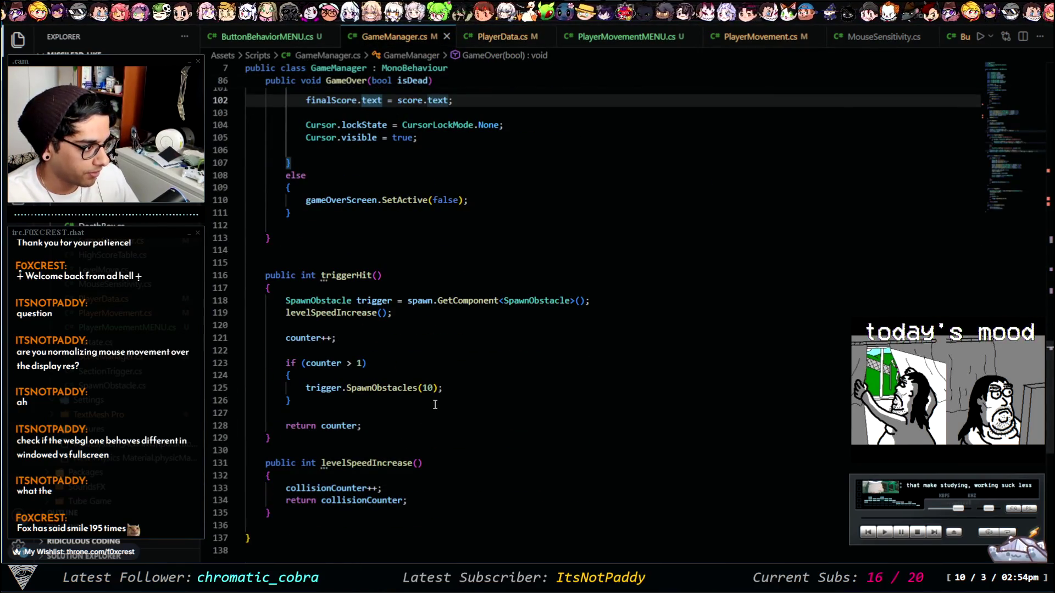
scroll(440, 387, up, 10)
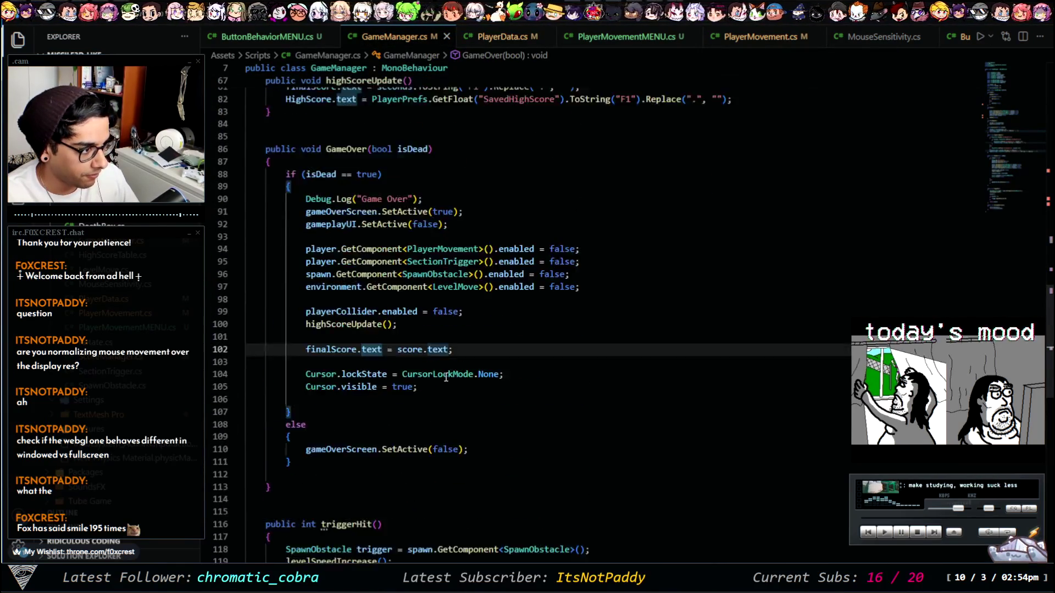
scroll(463, 361, up, 3)
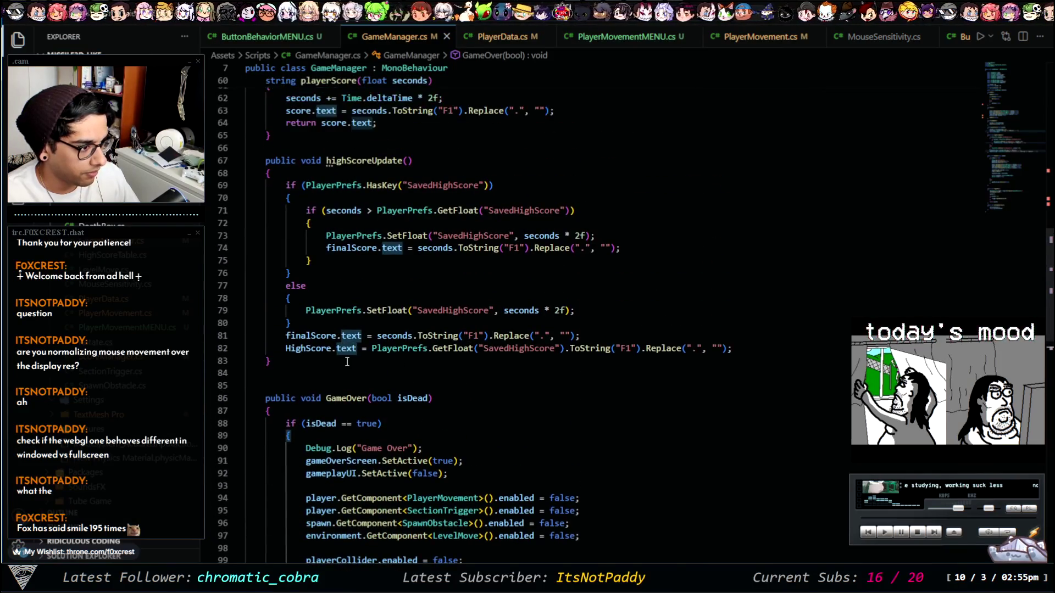
click(469, 361)
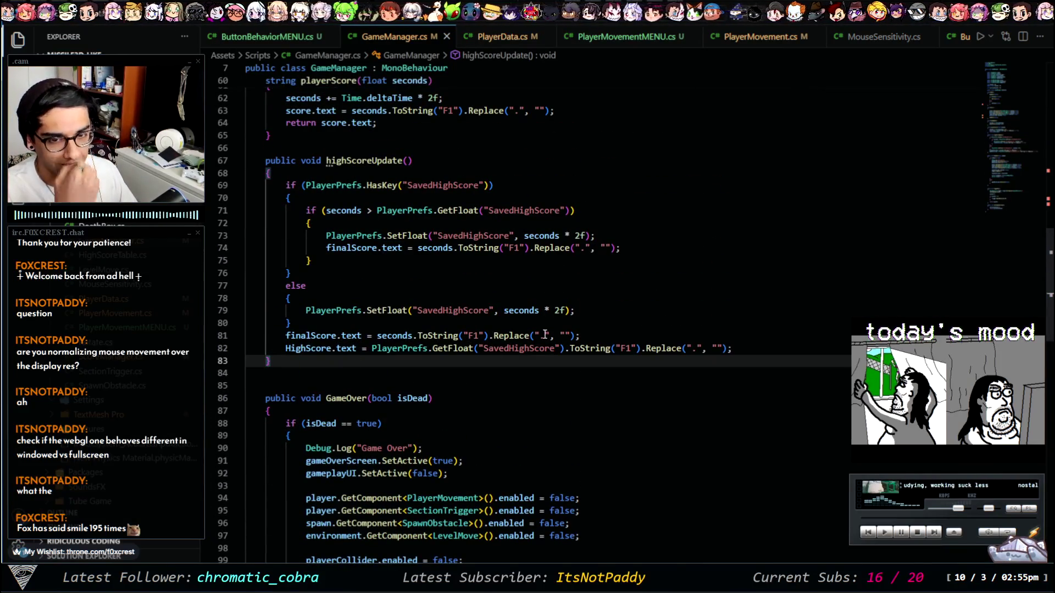
key(ctrl+equal)
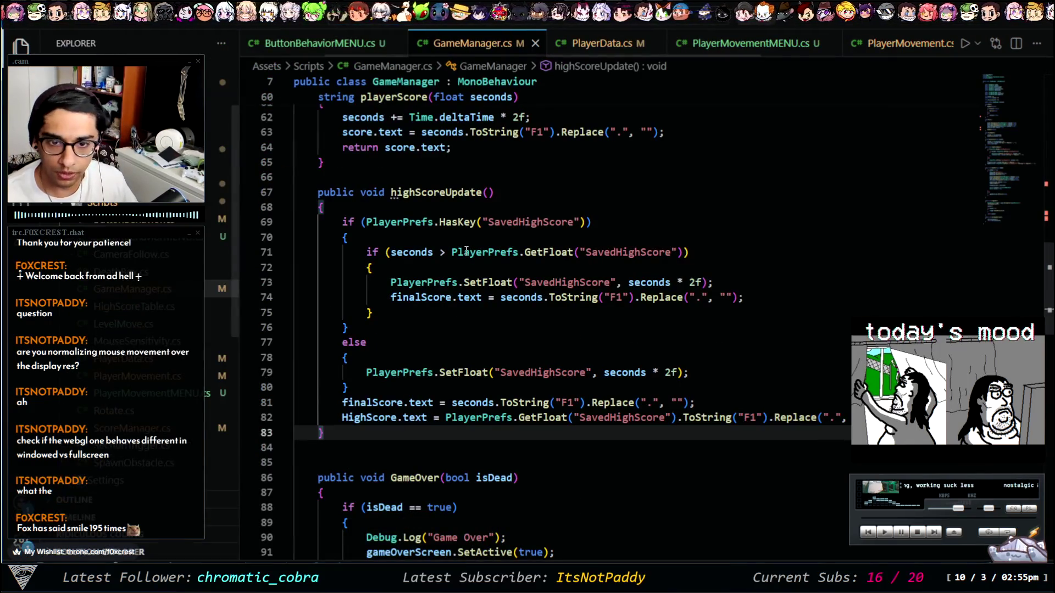
scroll(494, 202, down, 1)
click(434, 195)
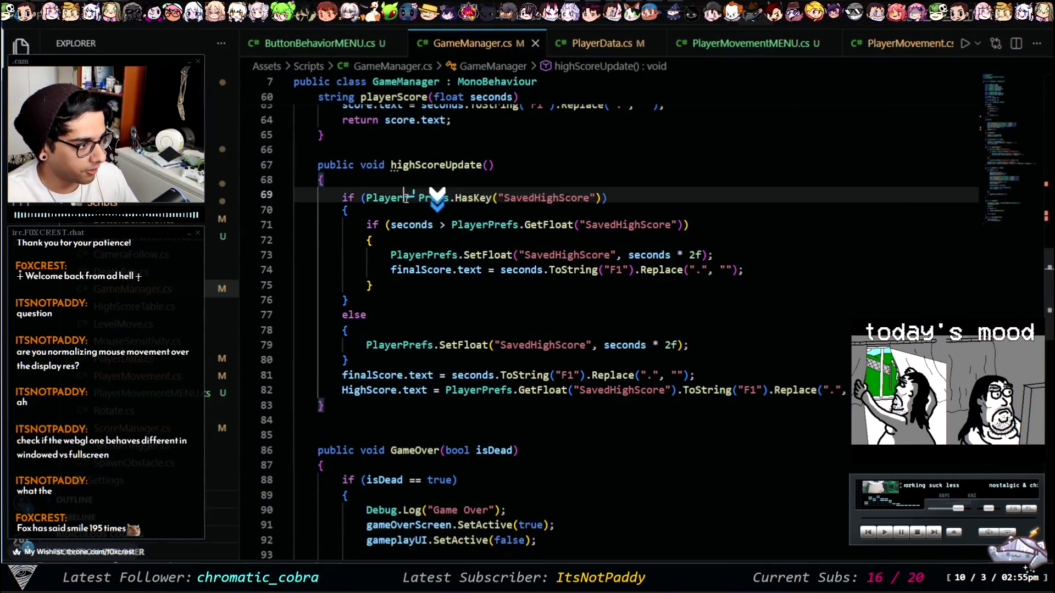
double_click(541, 195)
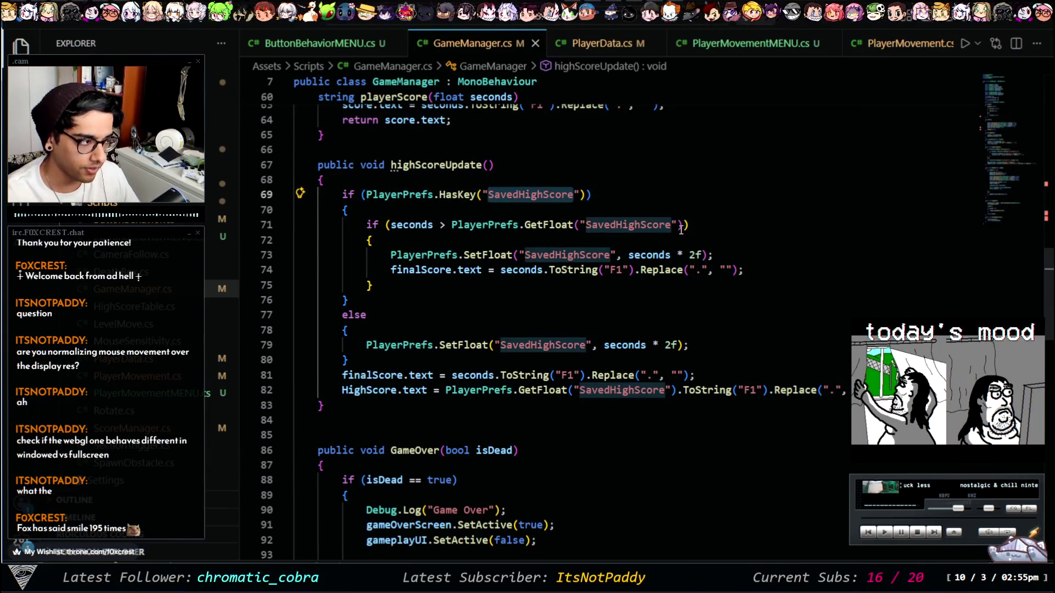
click(512, 255)
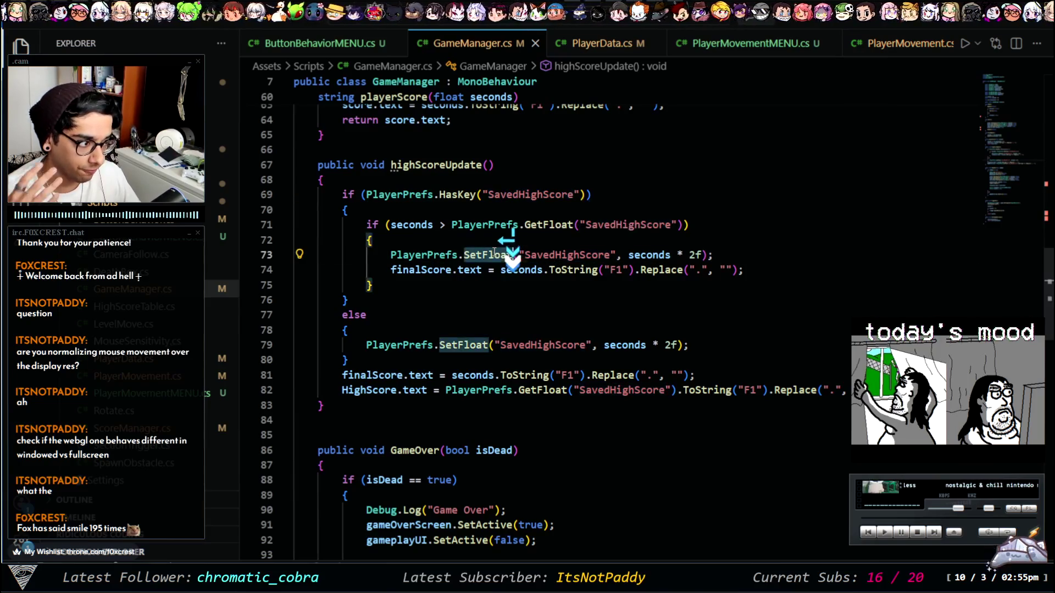
double_click(551, 256)
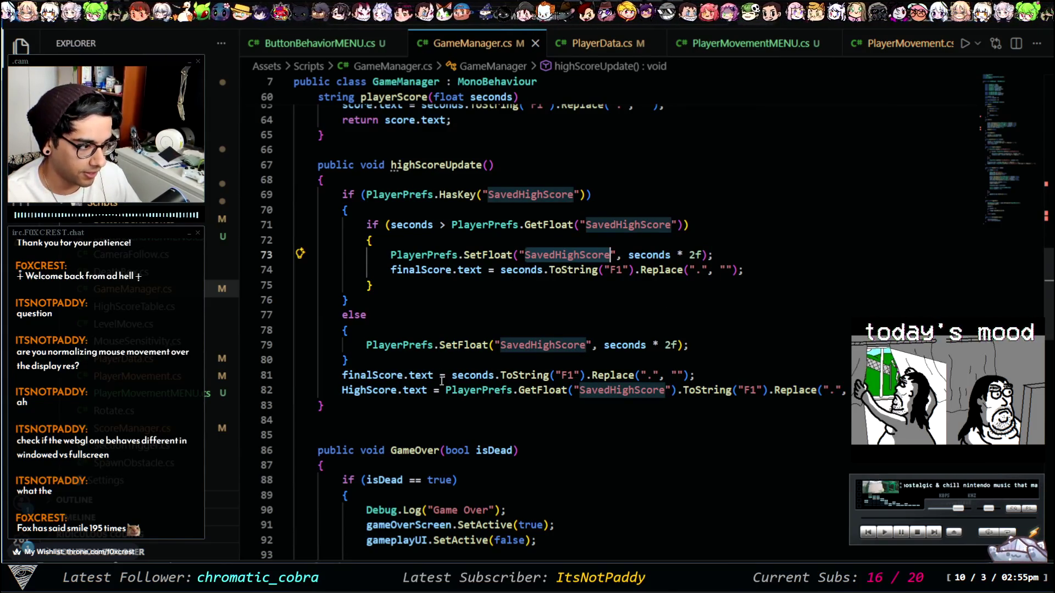
Step: Close ButtonBehaviorMENU.cs and PlayerMovementMENU.cs, and bring ScoreManager.cs to the front
scroll(444, 48, up, 1)
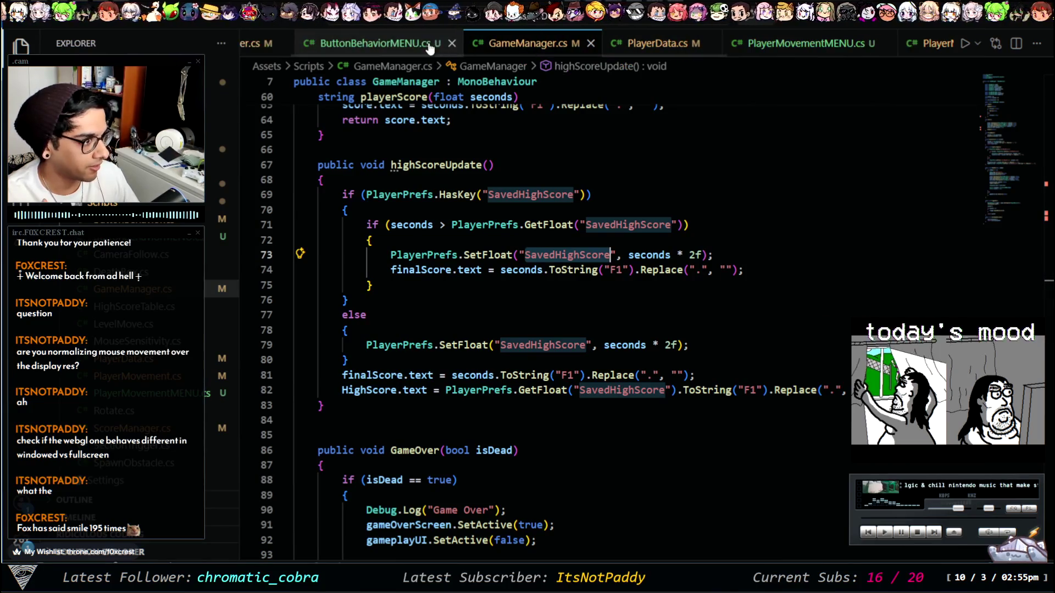
click(452, 43)
click(716, 43)
scroll(721, 47, up, 1)
click(297, 42)
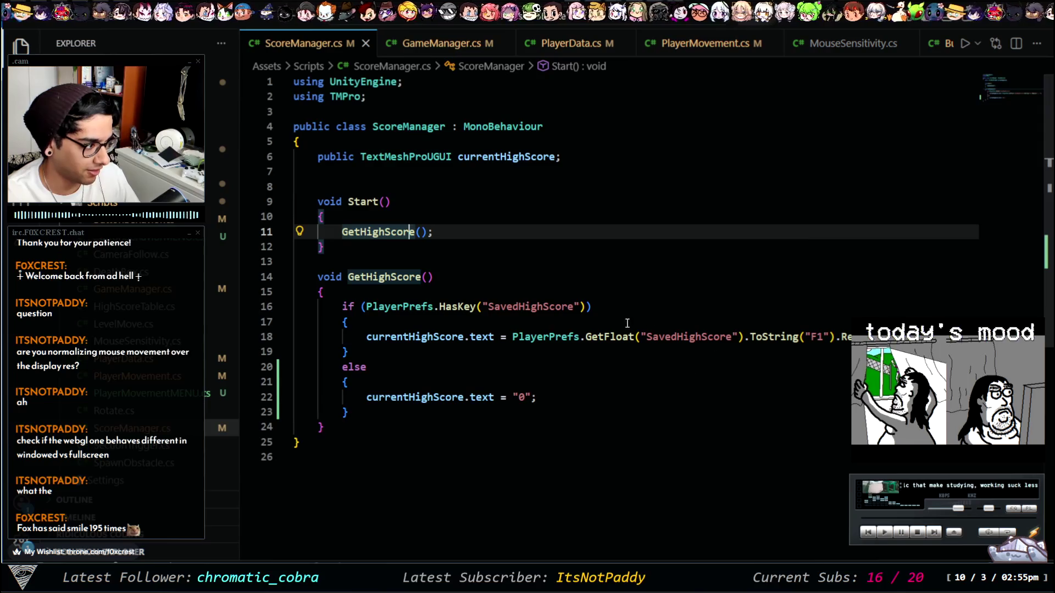
Step: Review ScoreManager's currentHighScore uses and its "0" default score
click(686, 337)
double_click(522, 397)
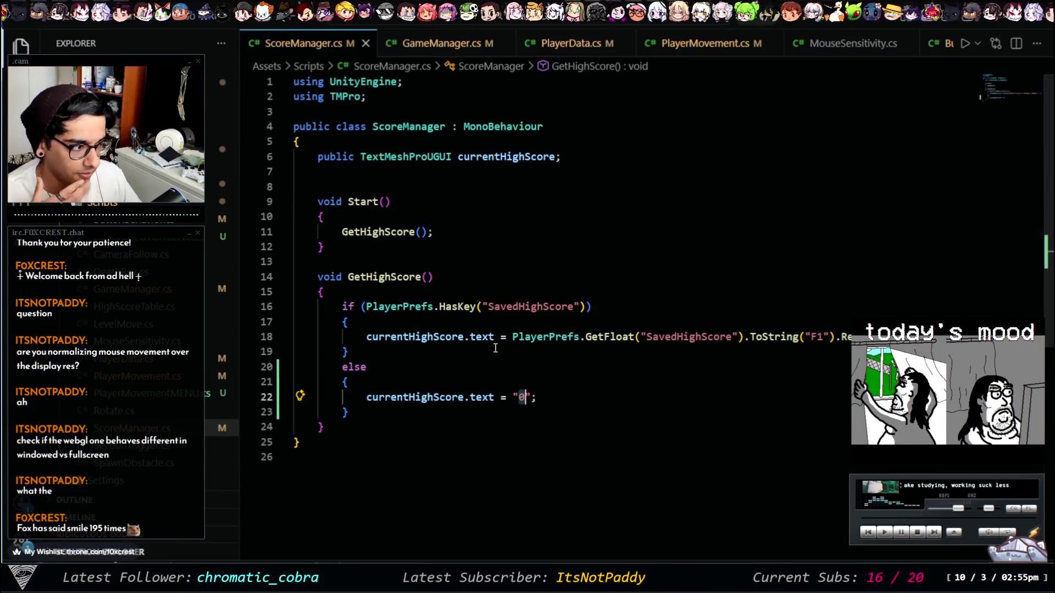
click(692, 344)
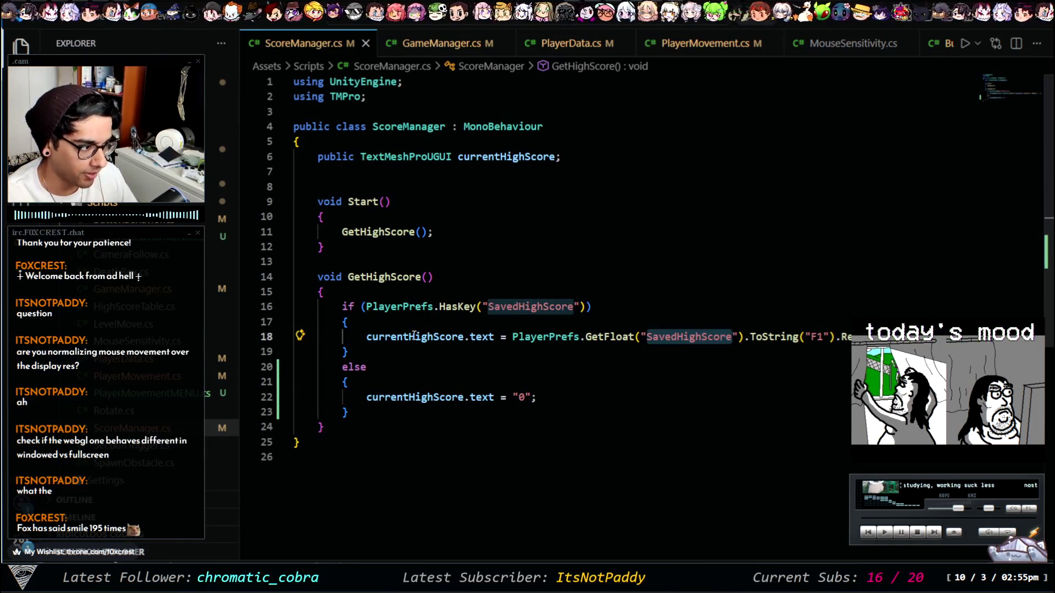
click(392, 336)
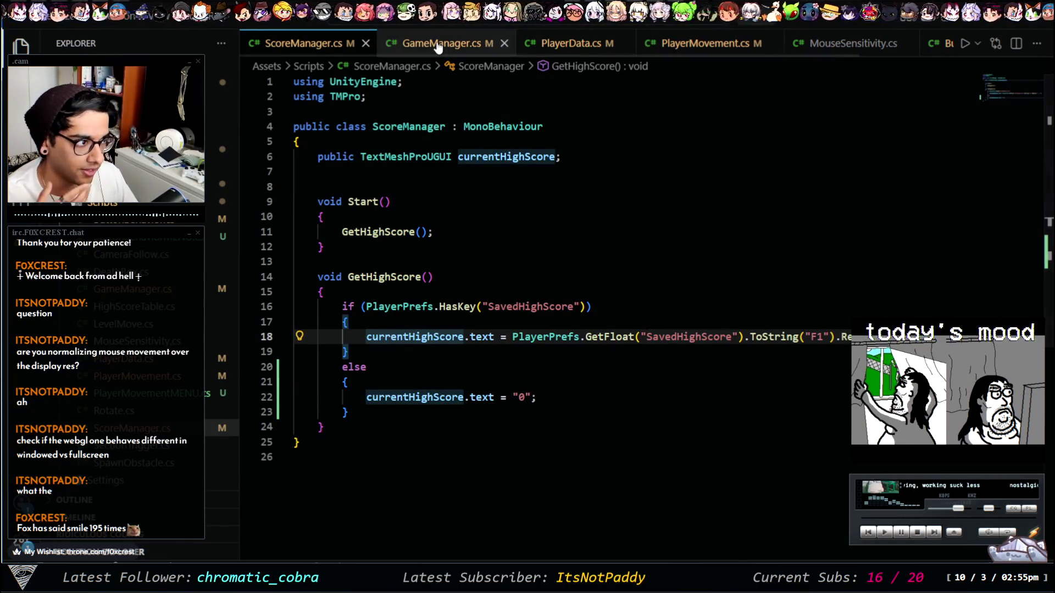
Step: Browse GameManager.cs for a spot below highScoreUpdate, leave it unchanged, and open ButtonBehaviorMENU.cs
click(437, 42)
click(387, 285)
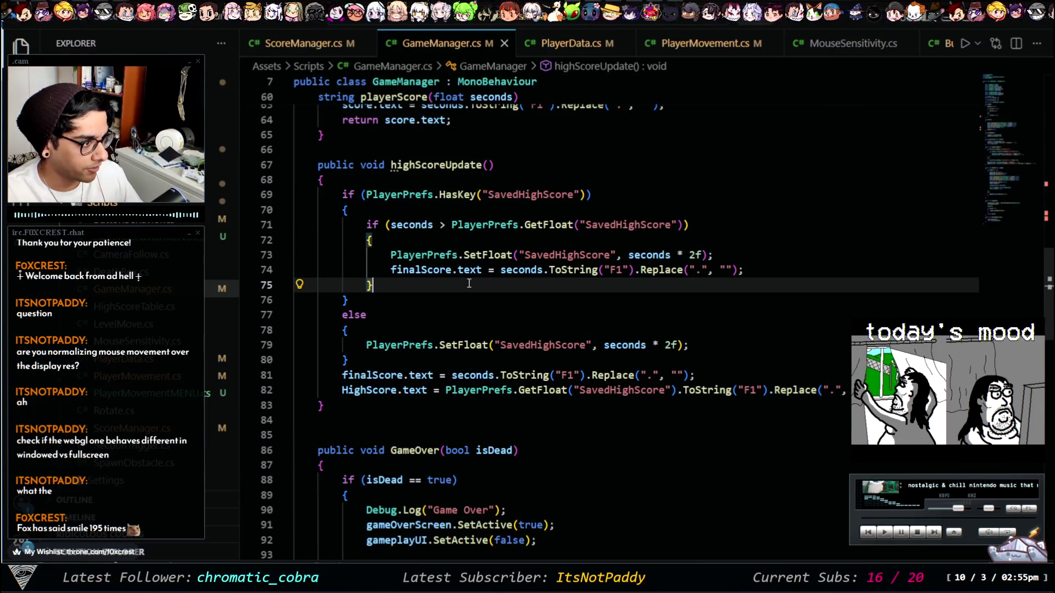
scroll(492, 308, up, 2)
scroll(501, 310, down, 8)
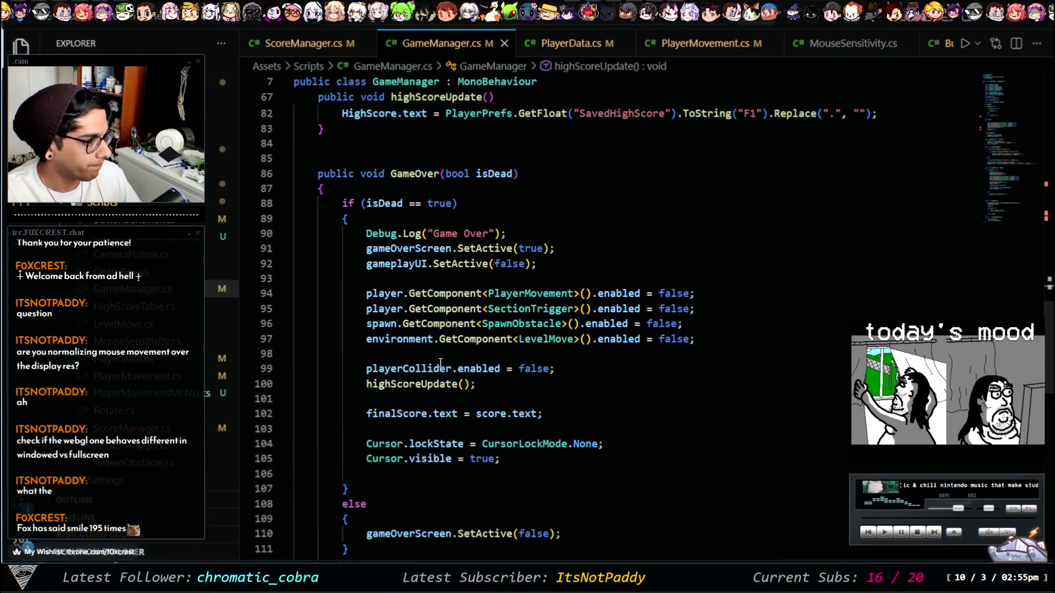
scroll(461, 360, up, 5)
scroll(460, 360, up, 3)
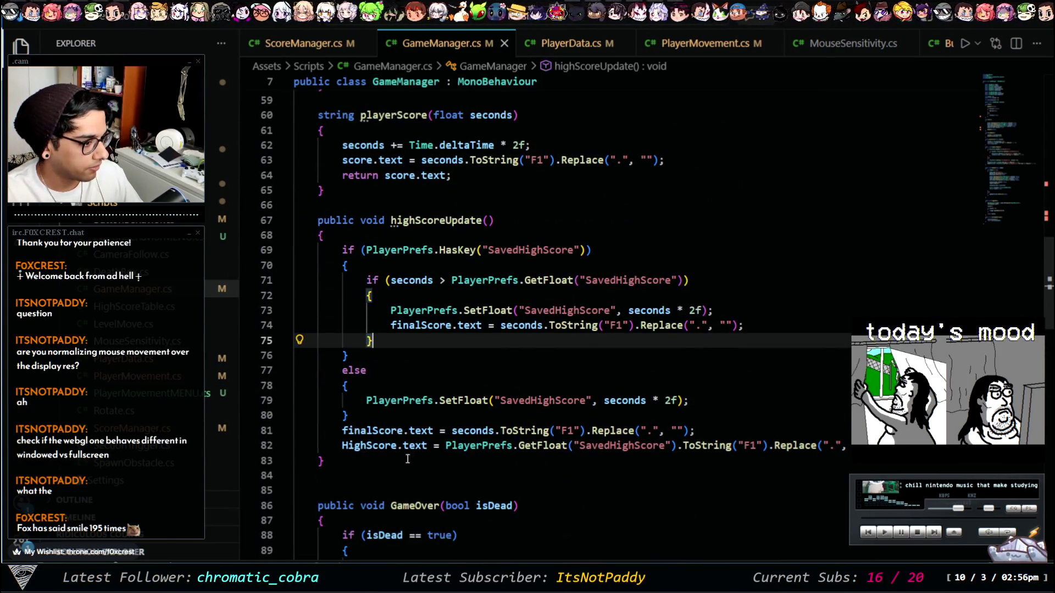
scroll(393, 441, up, 2)
scroll(412, 346, down, 3)
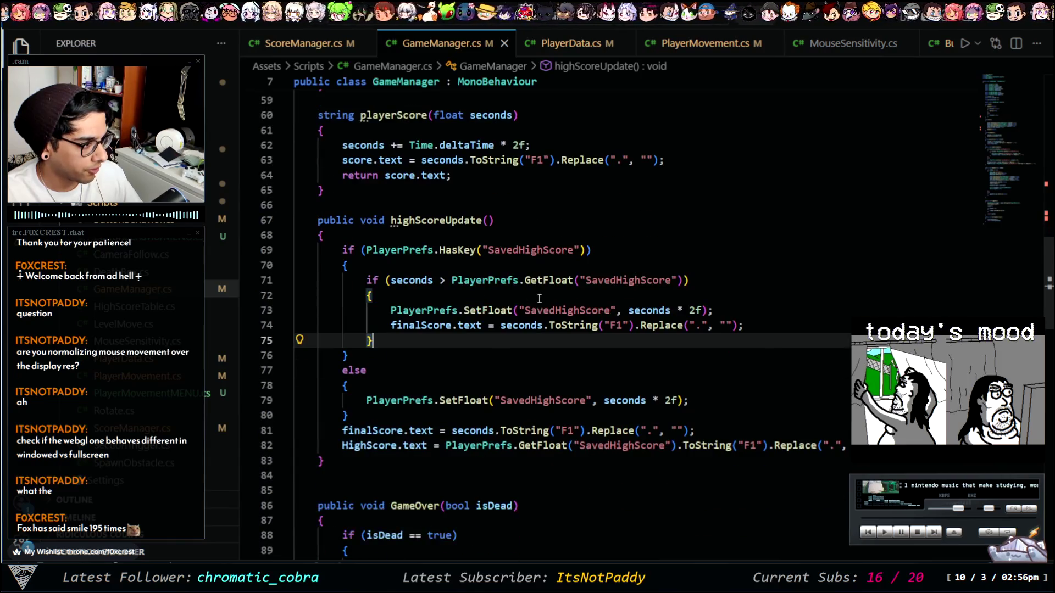
scroll(445, 355, down, 1)
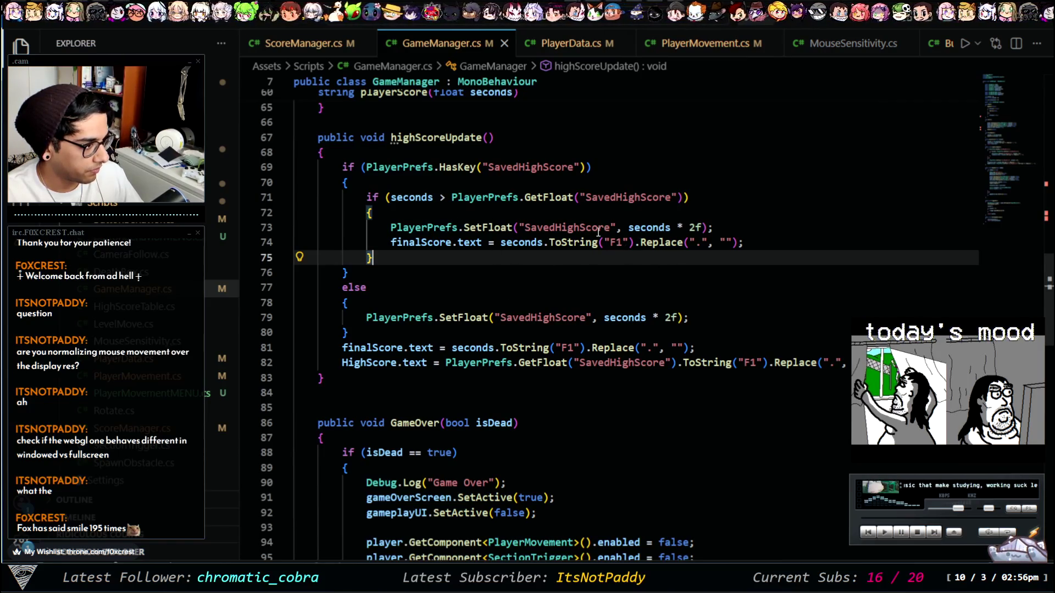
click(366, 388)
key(Return)
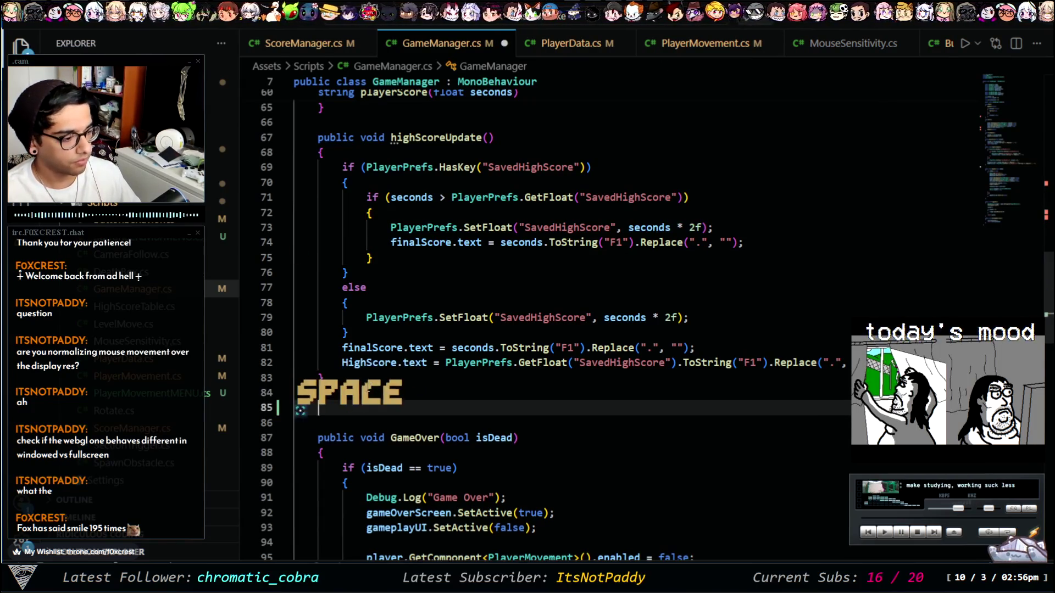
key(BackSpace)
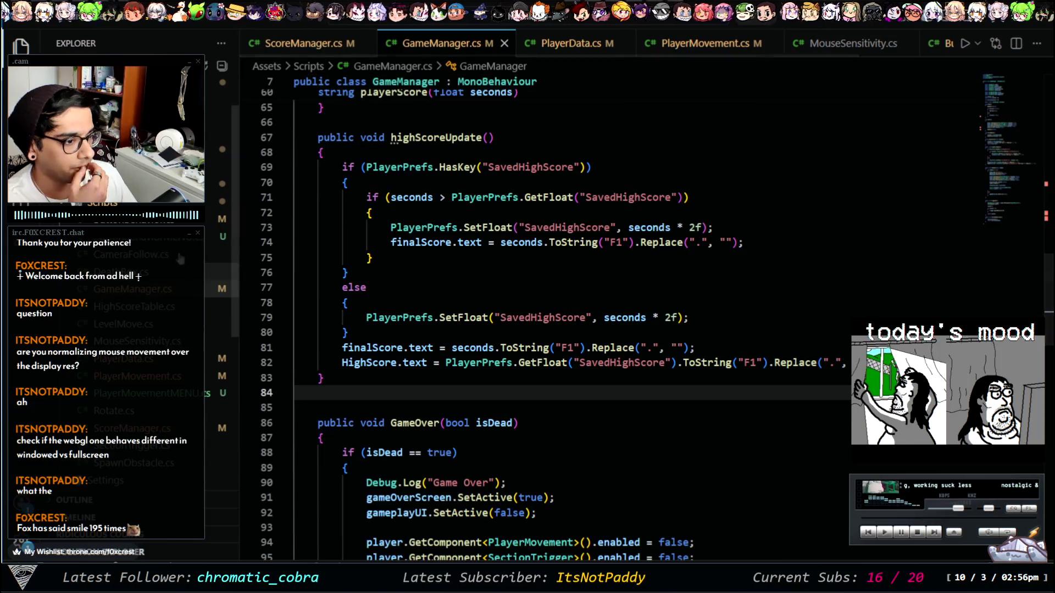
click(178, 242)
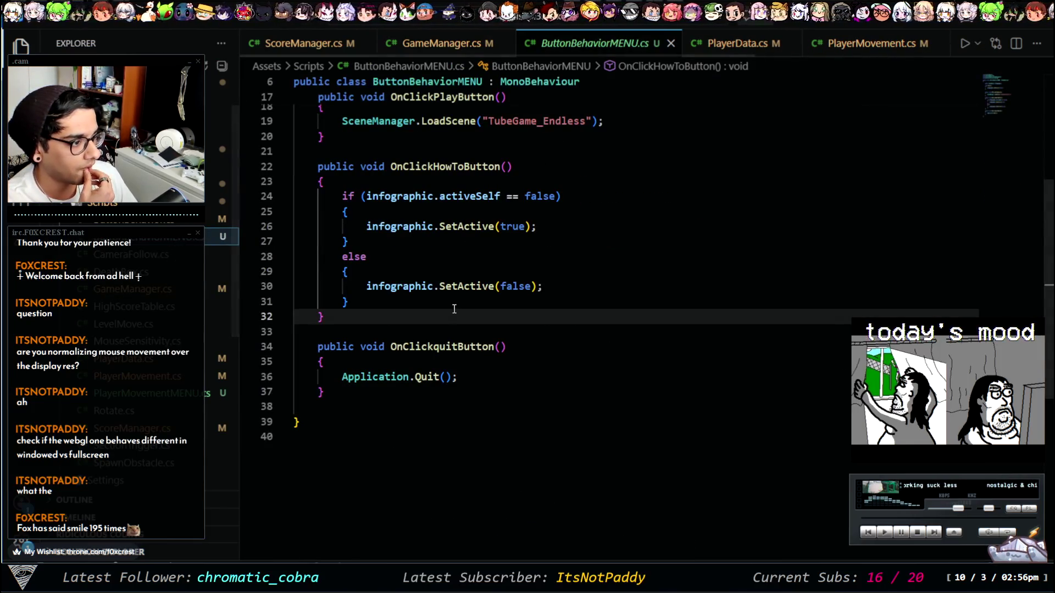
Step: Add an empty public void ResetScore() method after OnClickHowToButton
click(360, 405)
click(370, 314)
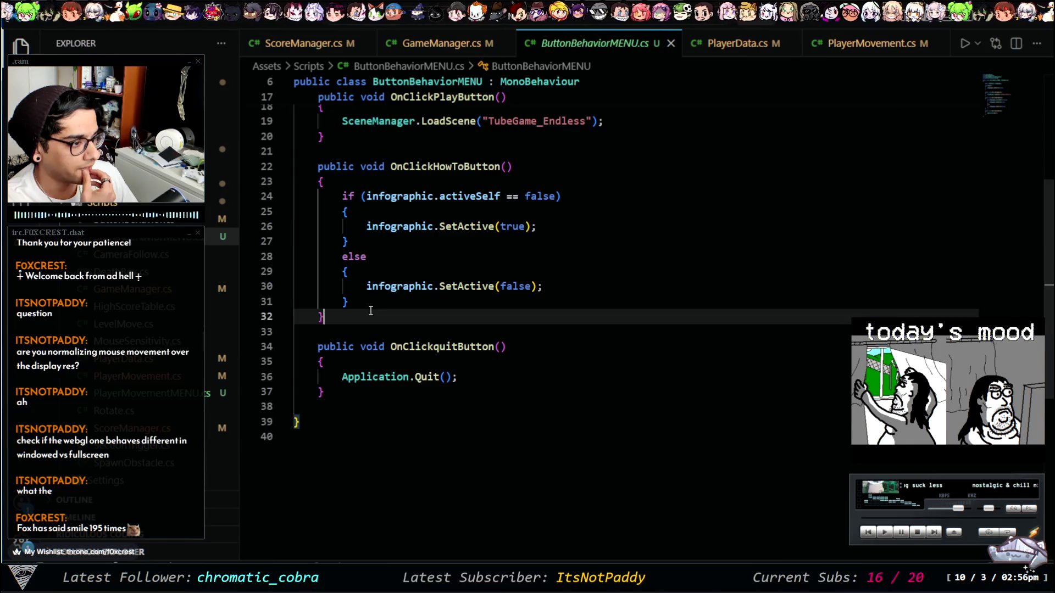
key(Return)
key(Return)
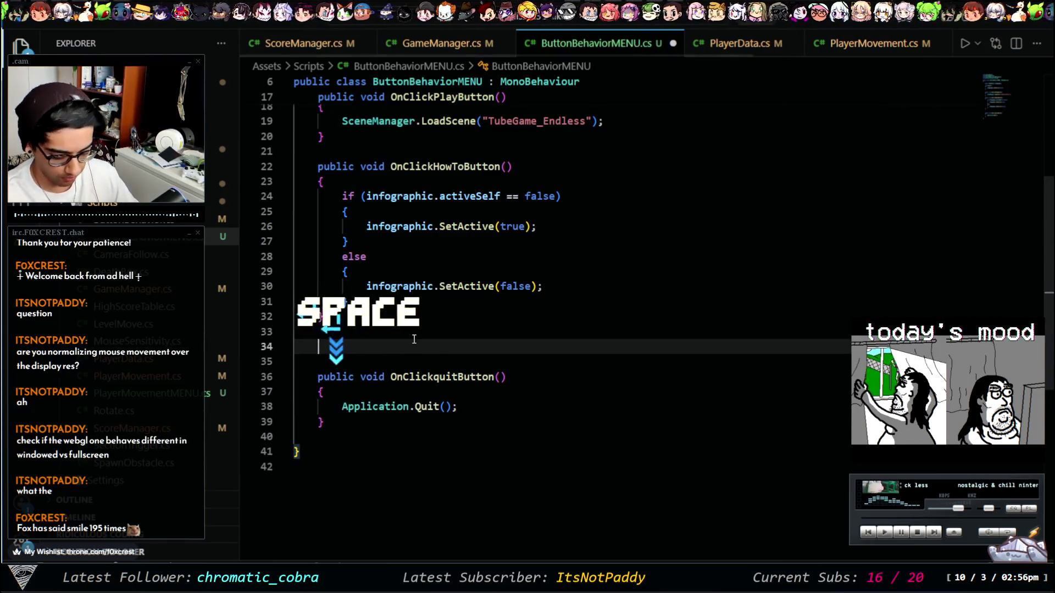
text(public void rese)
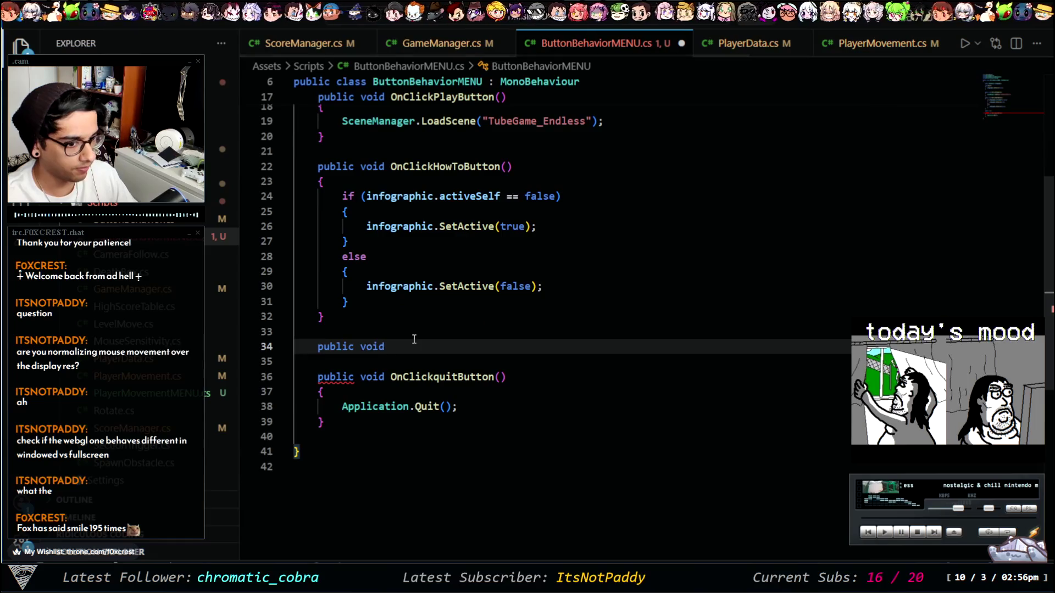
key(BackSpace)
key(BackSpace)
key(BackSpace)
text(ResetScore*)
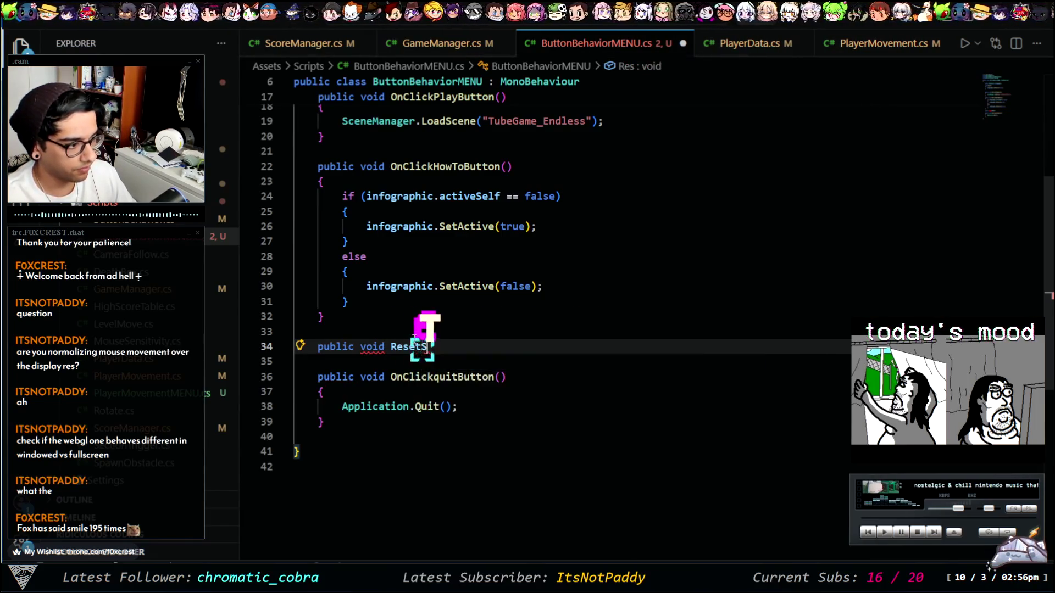
key(BackSpace)
text(())
key(Return)
text({)
key(Return)
key(BackSpace)
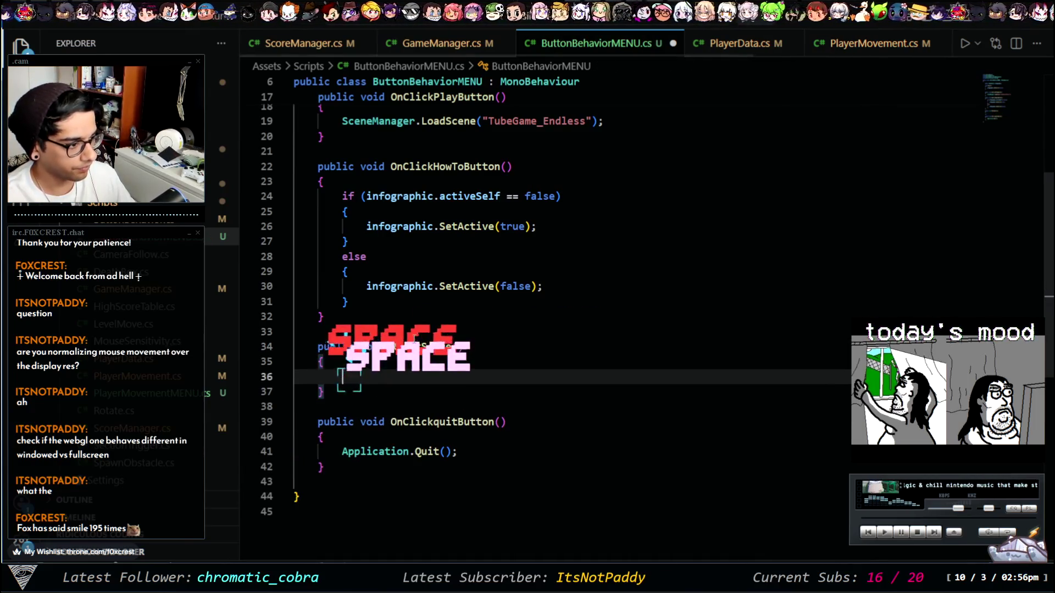
Step: Paste a high-score display line into ResetScore, then delete it again
key(ctrl+Tab)
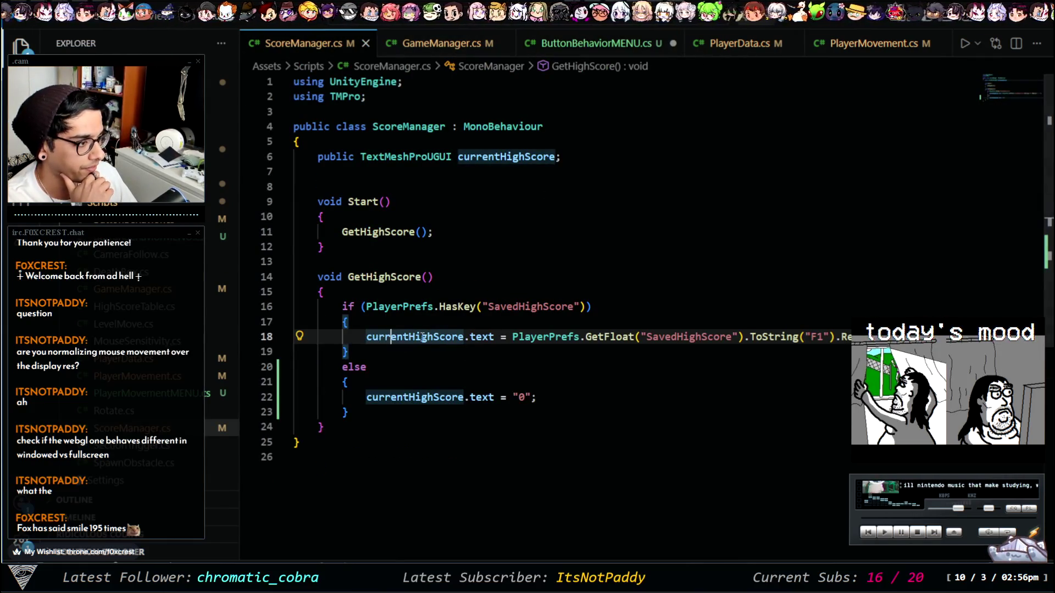
click(442, 43)
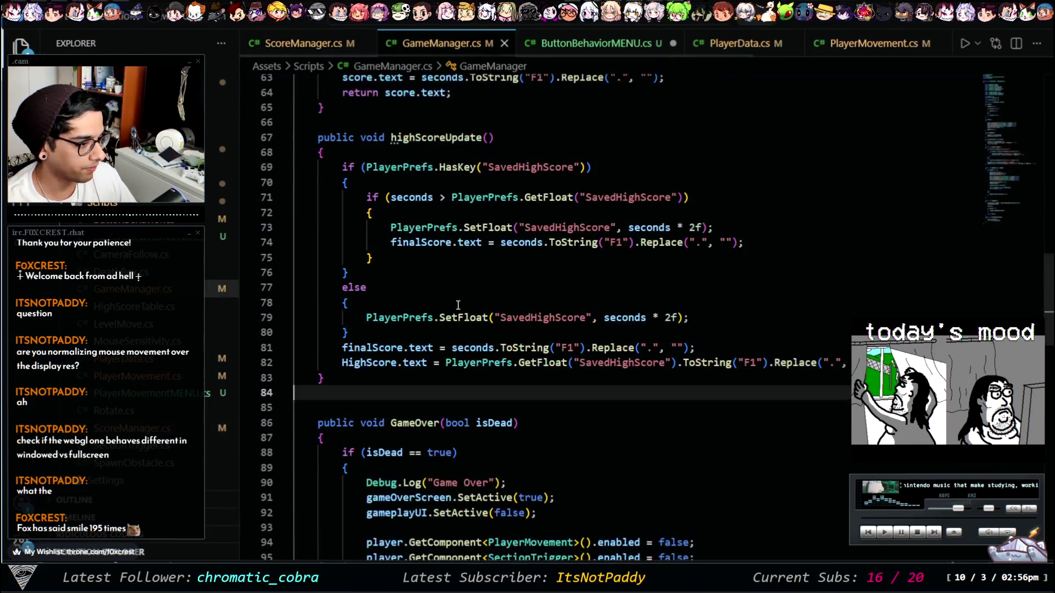
click(592, 41)
key(ctrl+v)
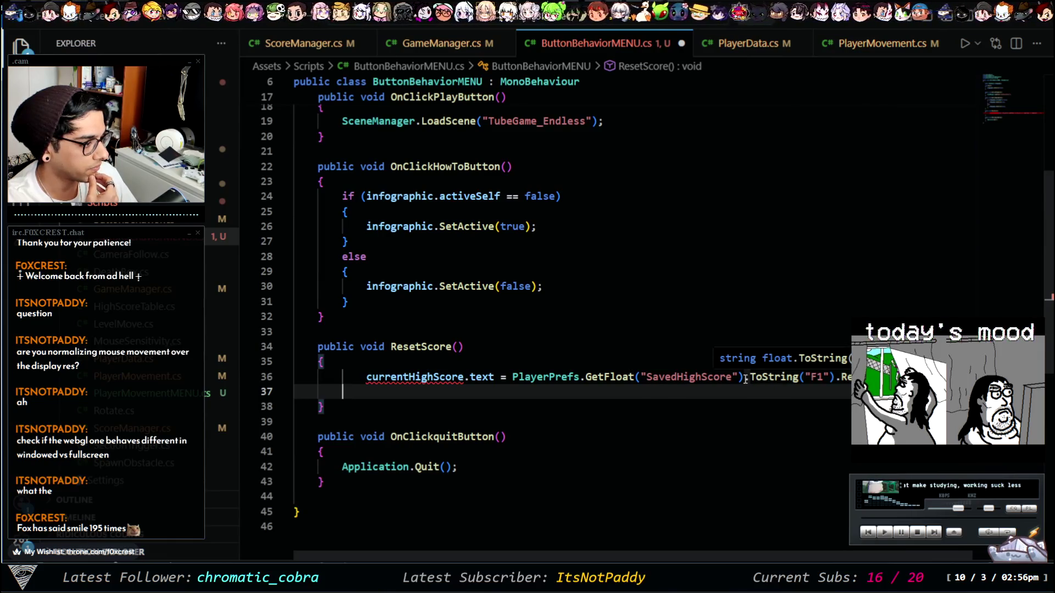
click(319, 47)
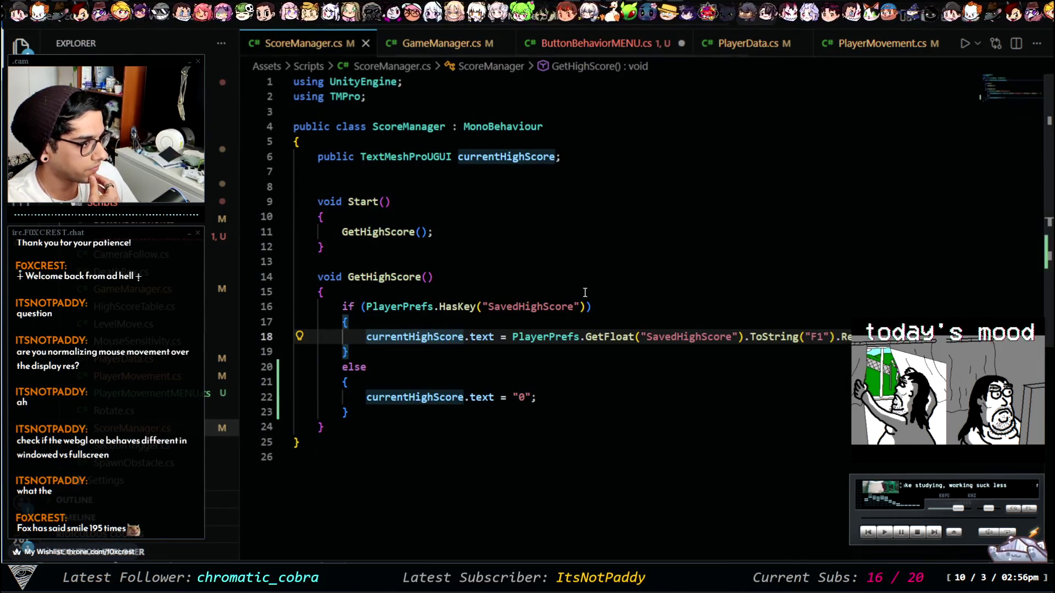
click(443, 44)
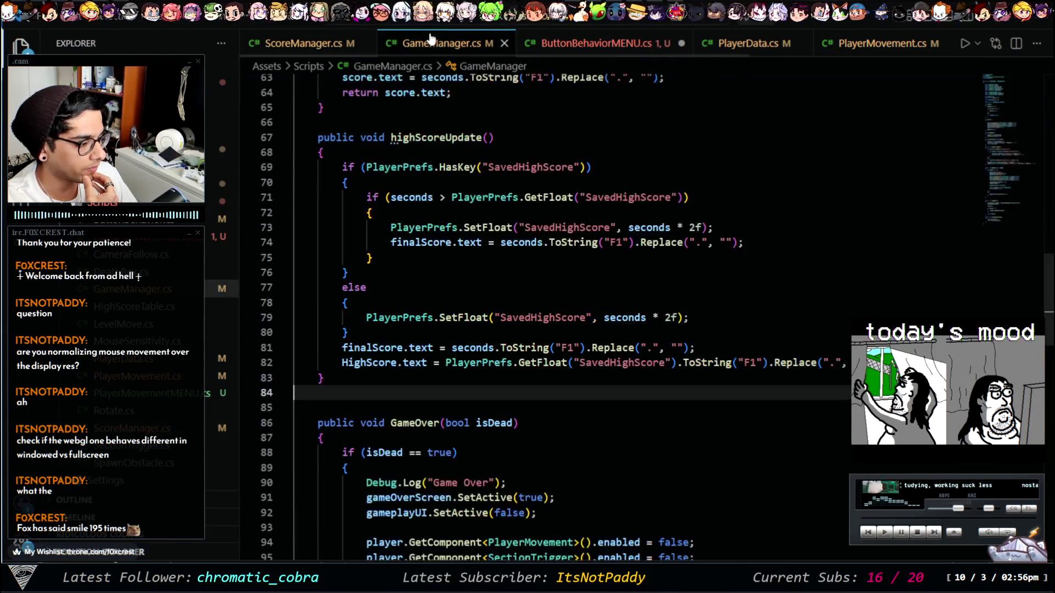
click(547, 242)
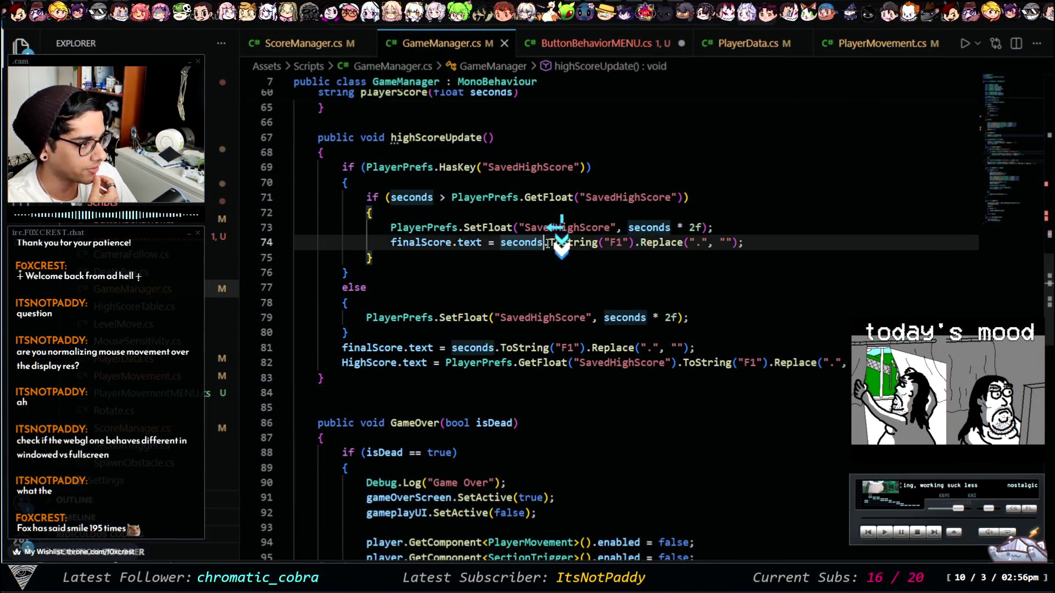
click(553, 226)
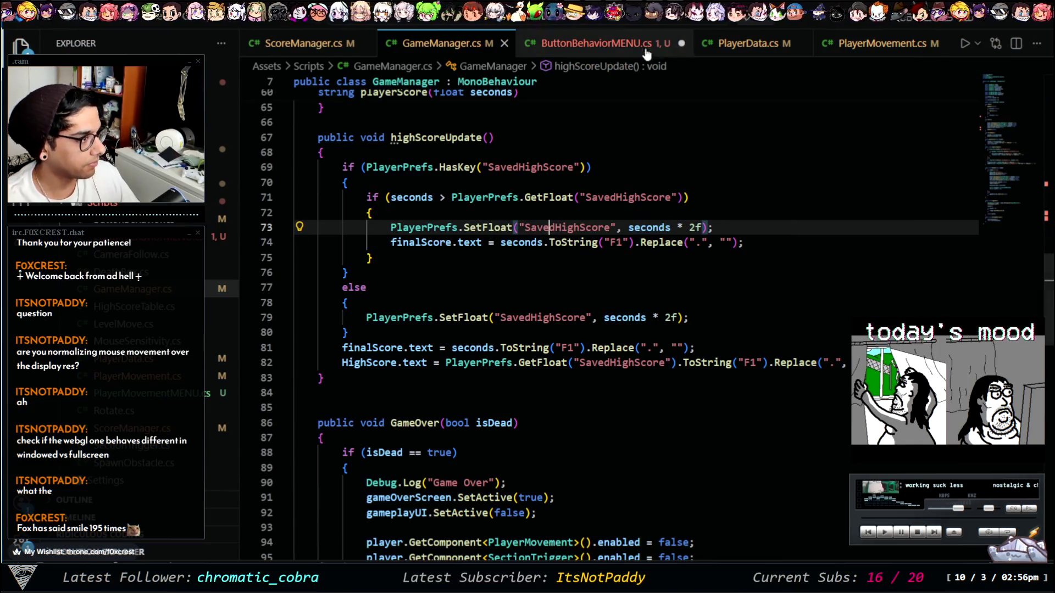
click(596, 43)
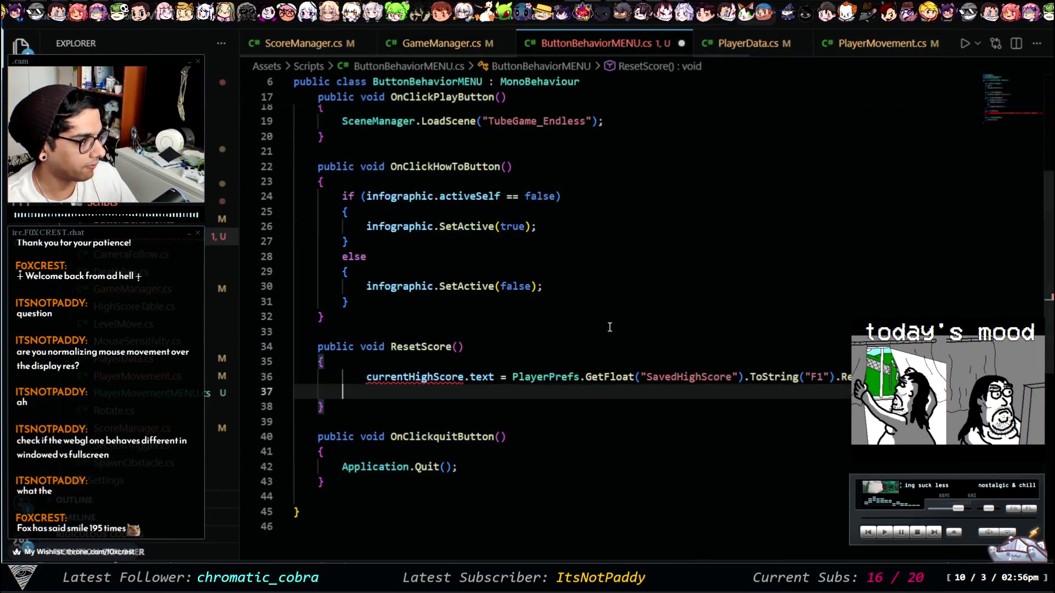
key(ctrl+Left)
key(ctrl+Left)
triple_click(674, 382)
key(BackSpace)
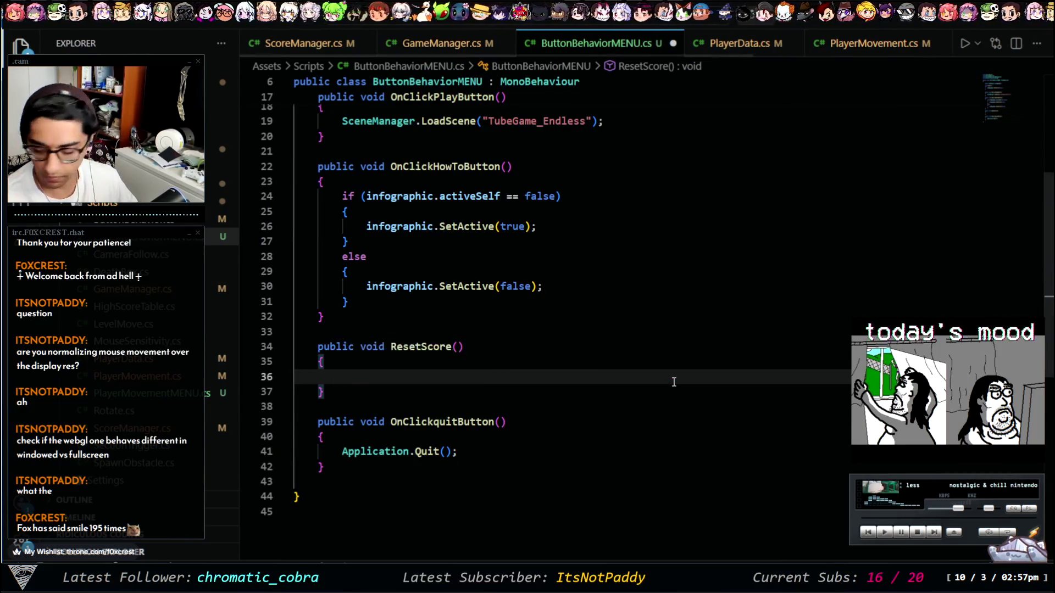
Step: Copy GameManager's SavedHighScore SetFloat line into ResetScore and save
click(286, 44)
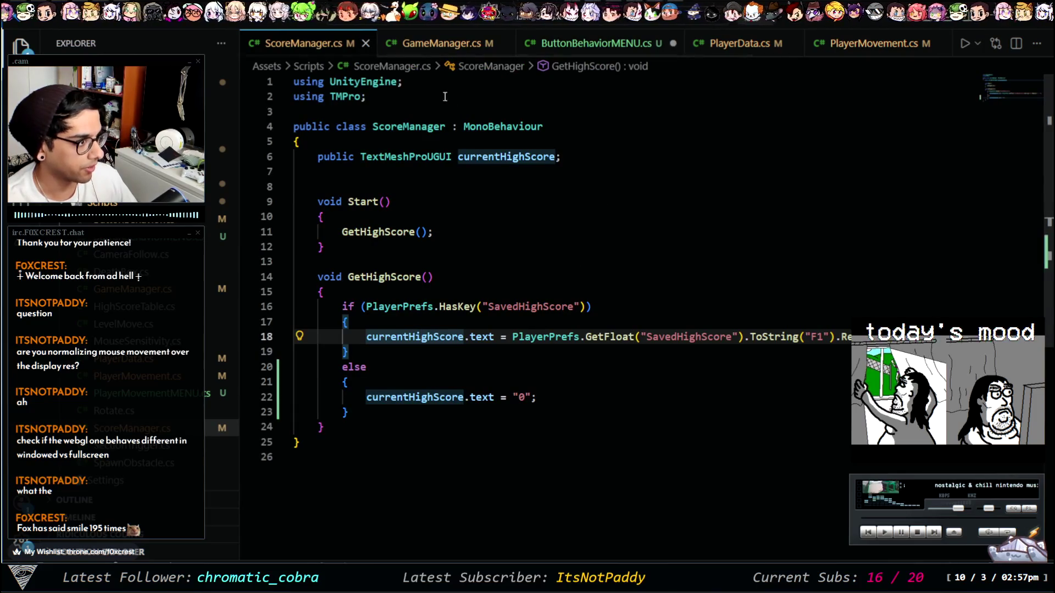
click(437, 45)
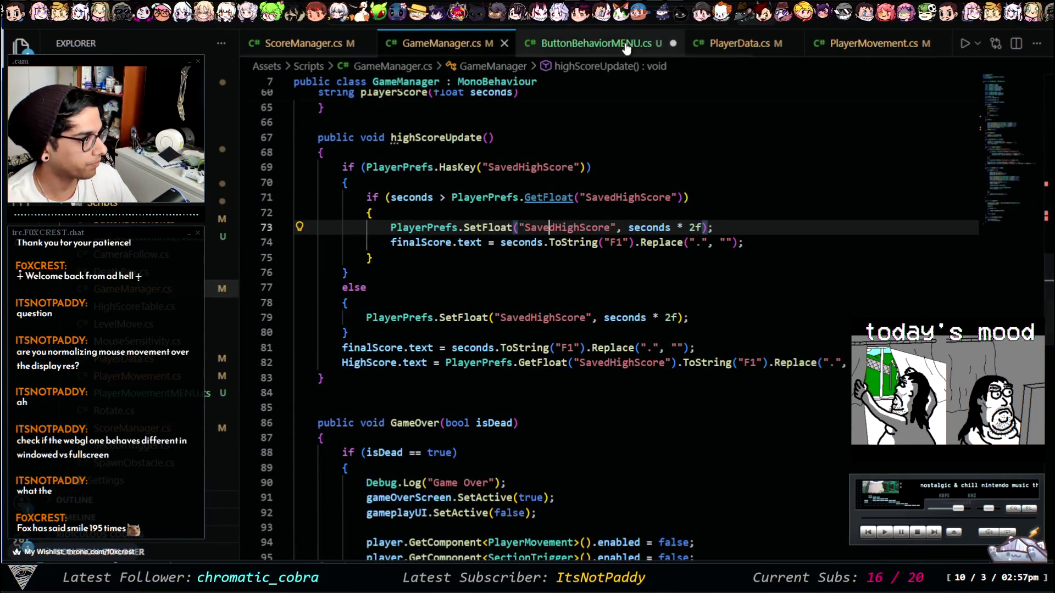
click(496, 227)
key(ctrl+c)
click(596, 42)
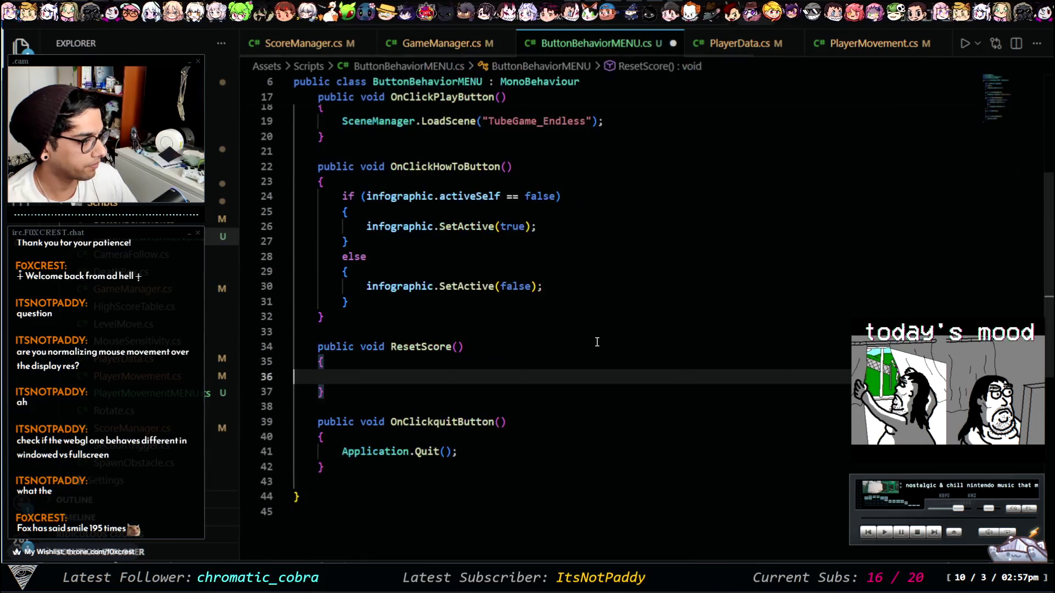
click(583, 377)
key(ctrl+v)
key(BackSpace)
key(ctrl+s)
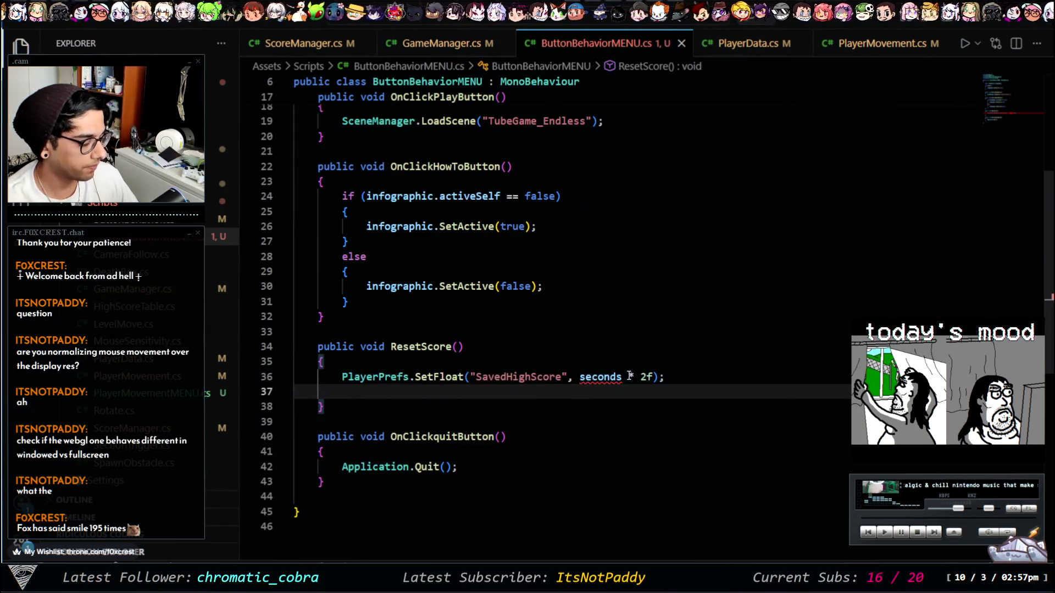
Step: Replace the seconds * 2f argument with 0, remove the empty line, and save
drag(655, 377, 580, 377)
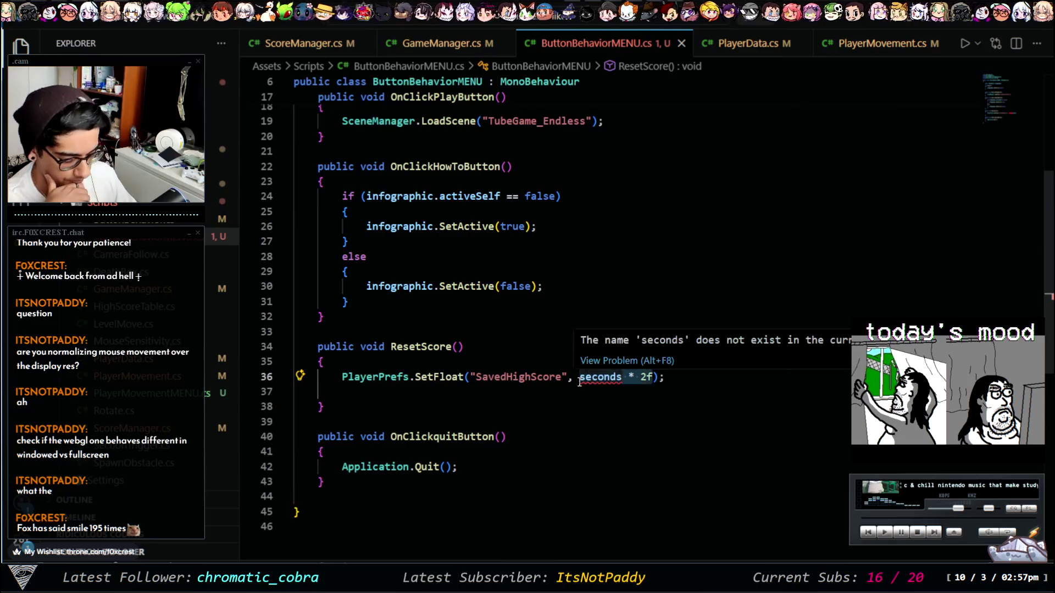
text(0)
key(ctrl+s)
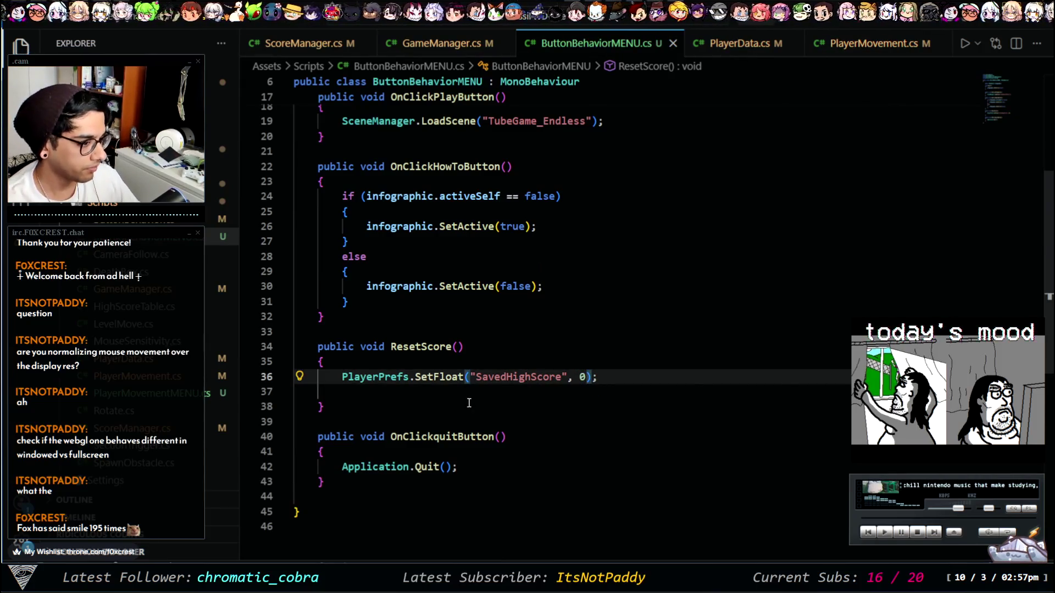
click(313, 392)
key(BackSpace)
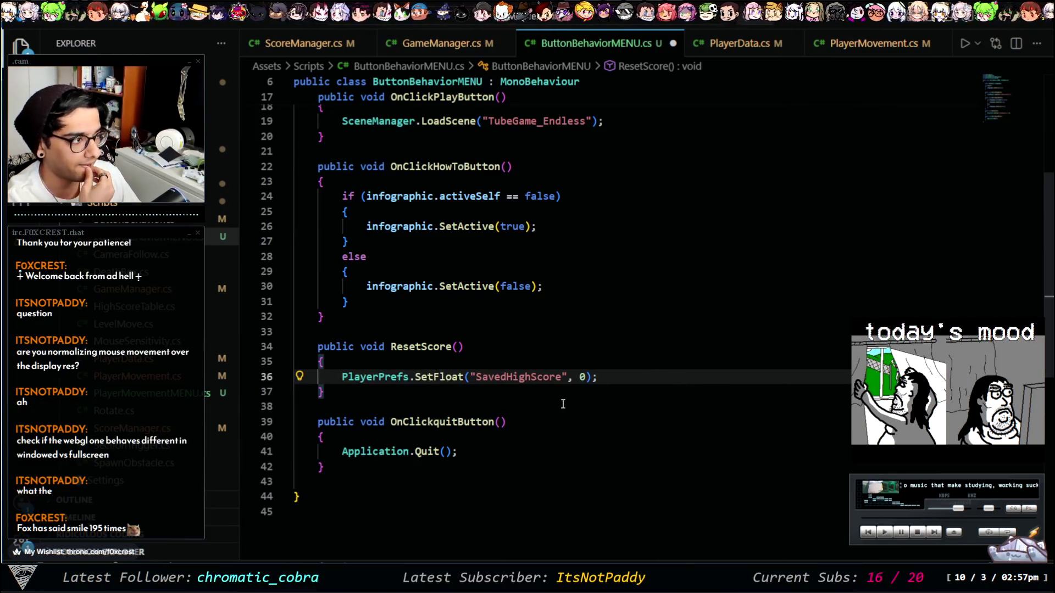
scroll(571, 384, up, 2)
key(ctrl+s)
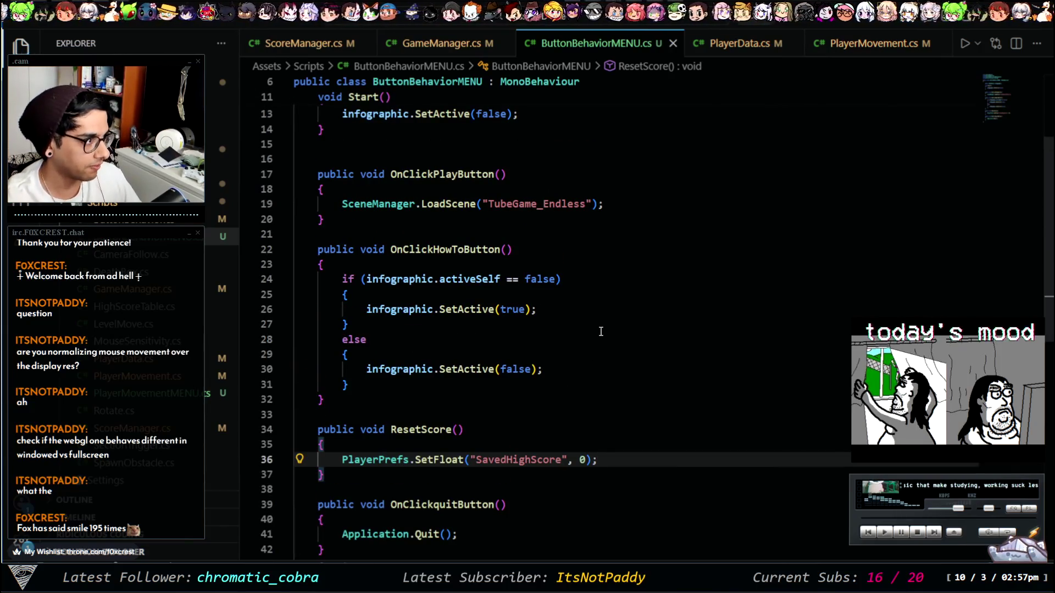
scroll(600, 333, down, 2)
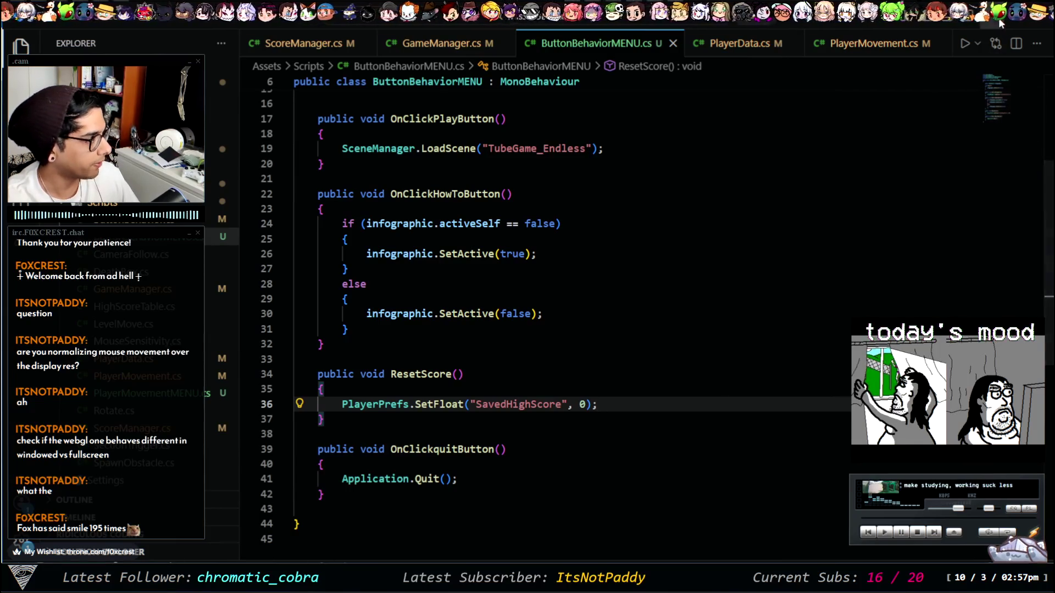
click(997, 17)
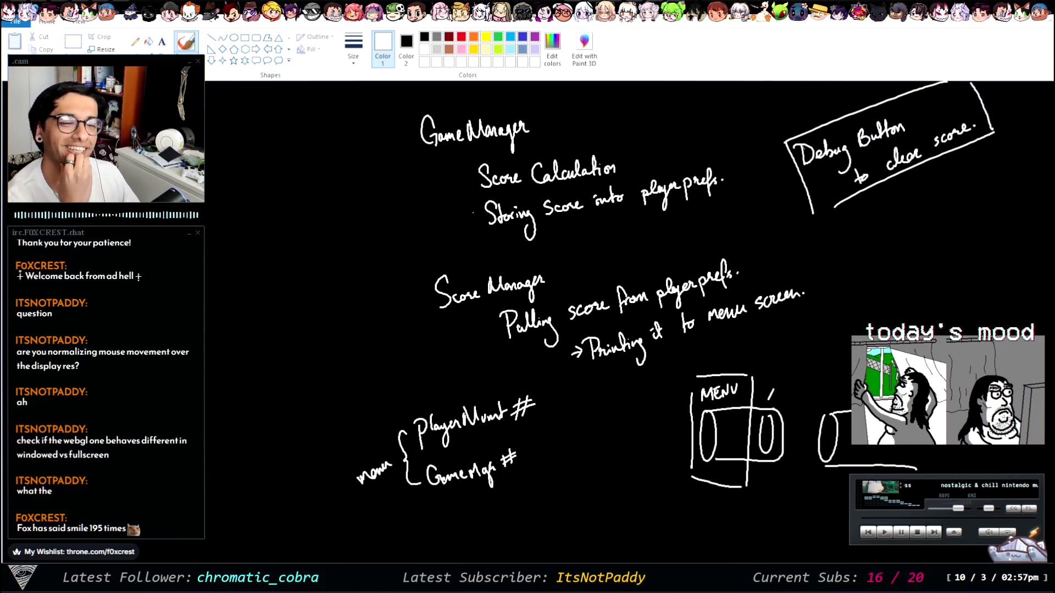
Step: Switch from the Paint whiteboard to the Unity editor showing the Tube Game menu
key(alt+Tab)
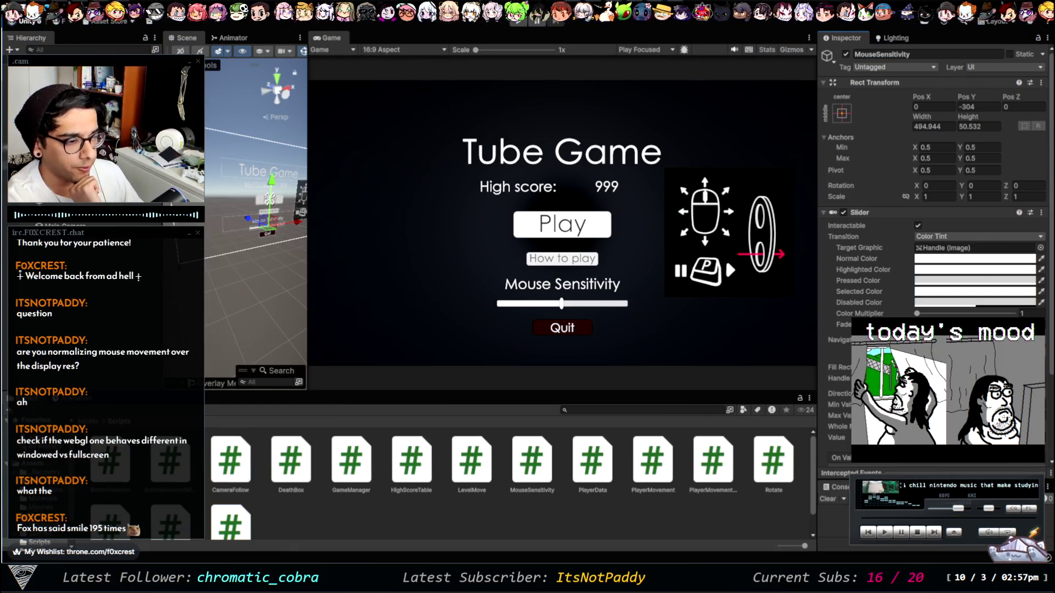
Step: In the 2D scene view, set ResetHighScoreBTN's Pos X to 0 and move it below Quit
click(269, 204)
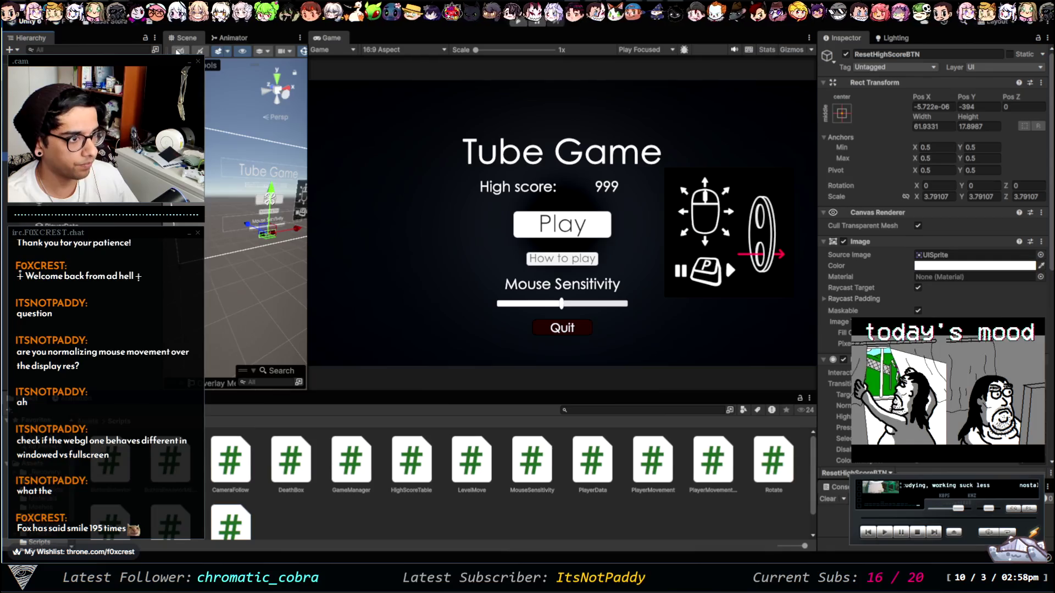
click(180, 50)
drag(308, 209, 470, 208)
scroll(367, 295, up, 3)
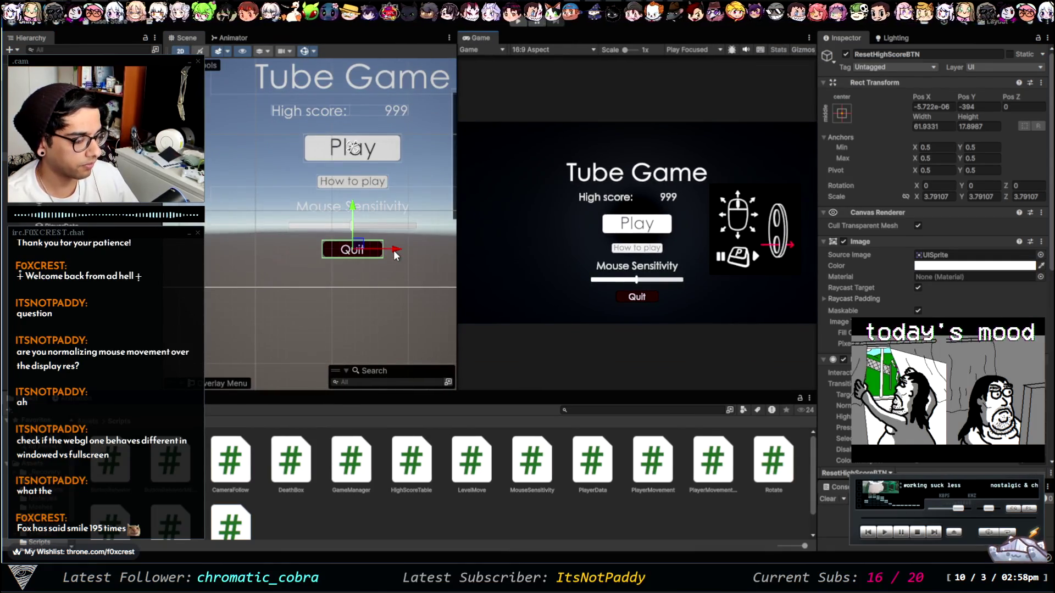
drag(455, 252, 457, 250)
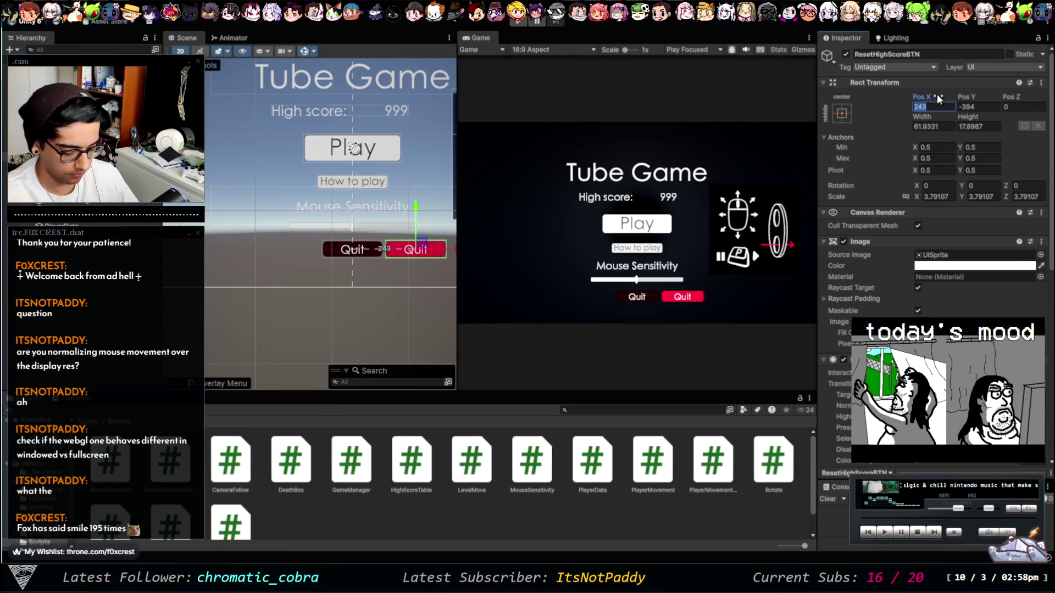
text(0)
drag(353, 211, 371, 229)
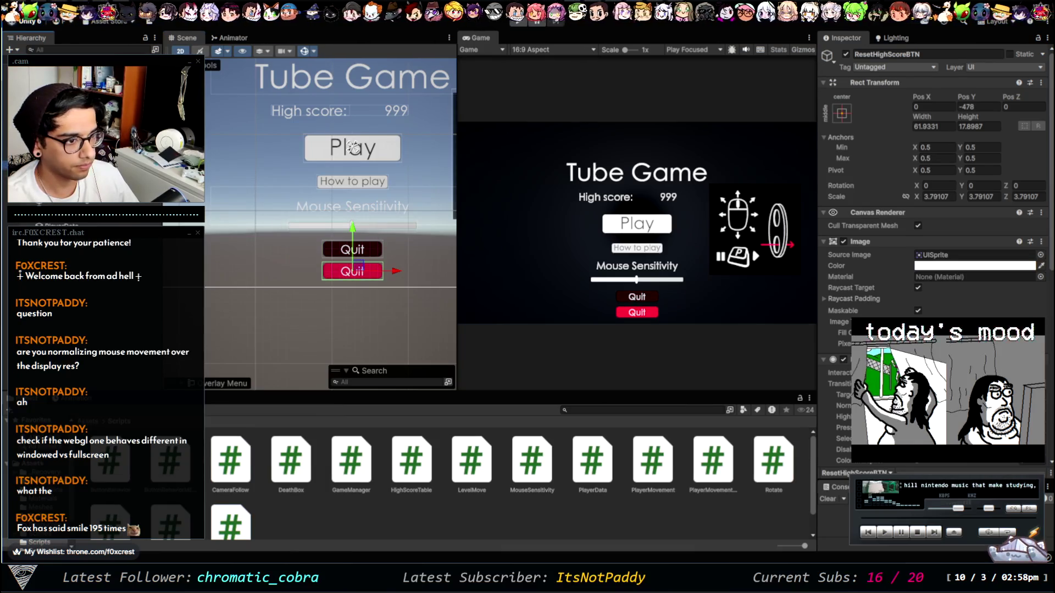
Step: Change the button's child TMP label text to RESET
click(352, 271)
text(RESET)
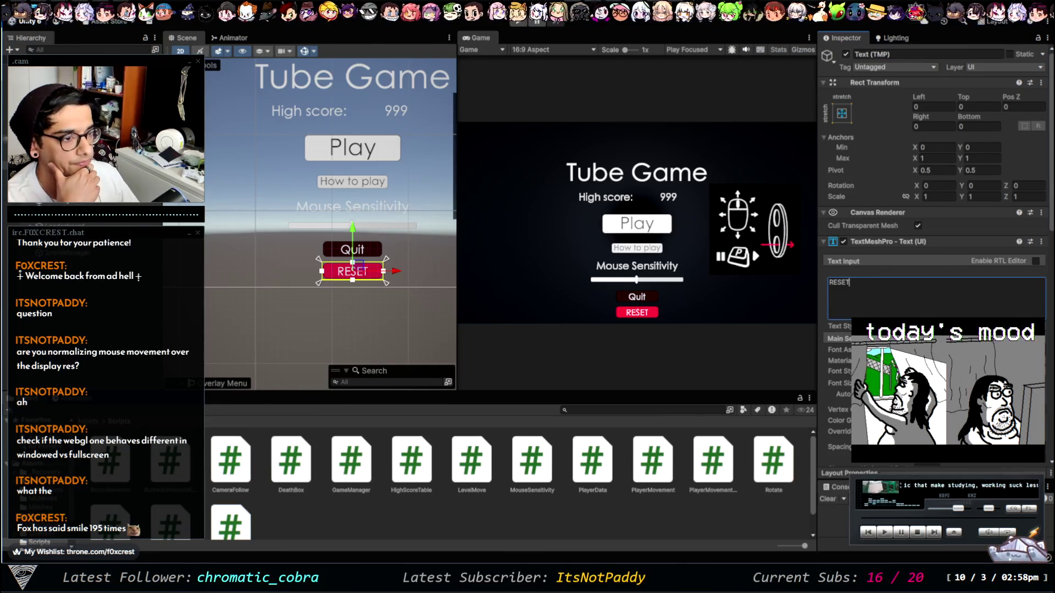
click(352, 271)
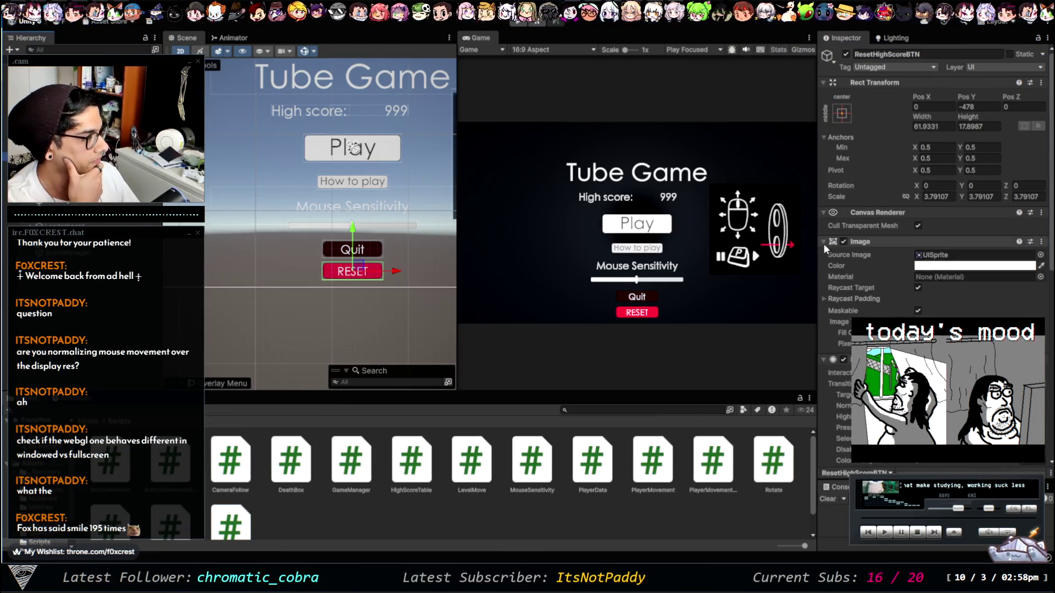
scroll(834, 329, down, 5)
scroll(934, 219, down, 1)
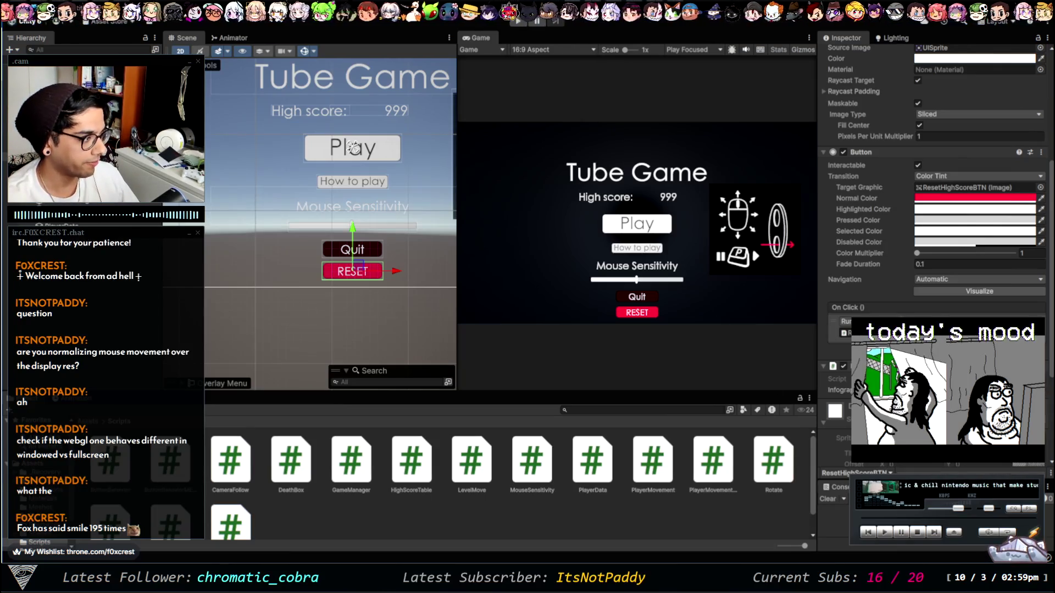
key(shift+space)
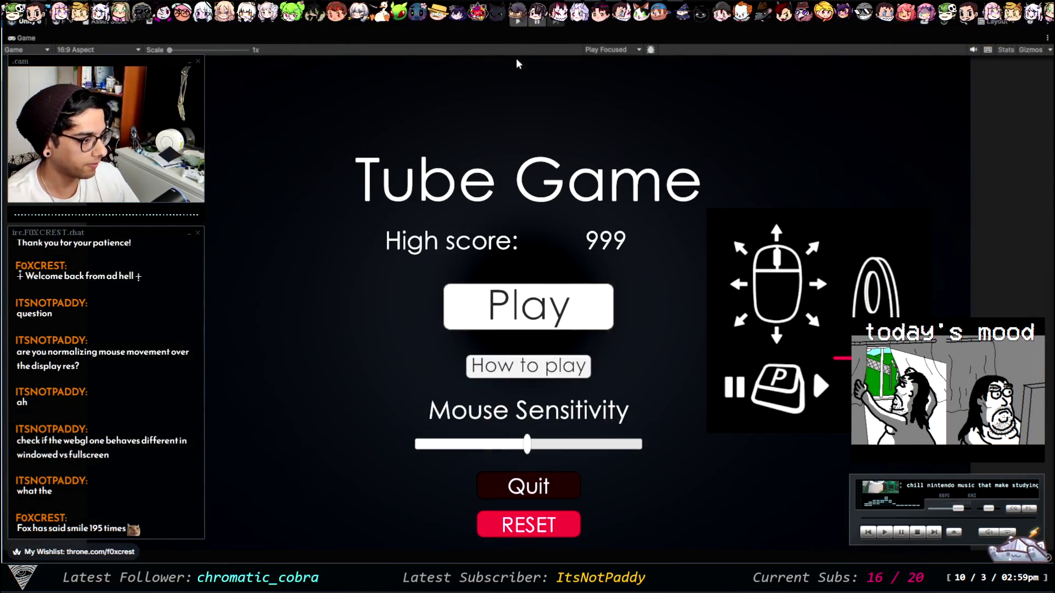
Step: Test-play rounds through Game Over back to the menu, stop play, then glance at Paint notes
click(522, 20)
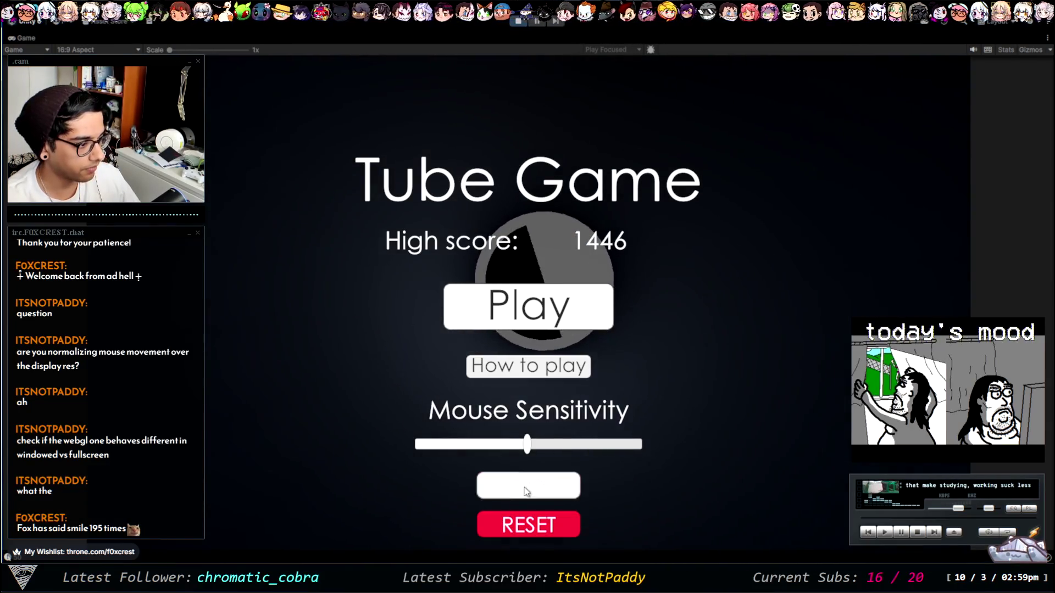
click(527, 307)
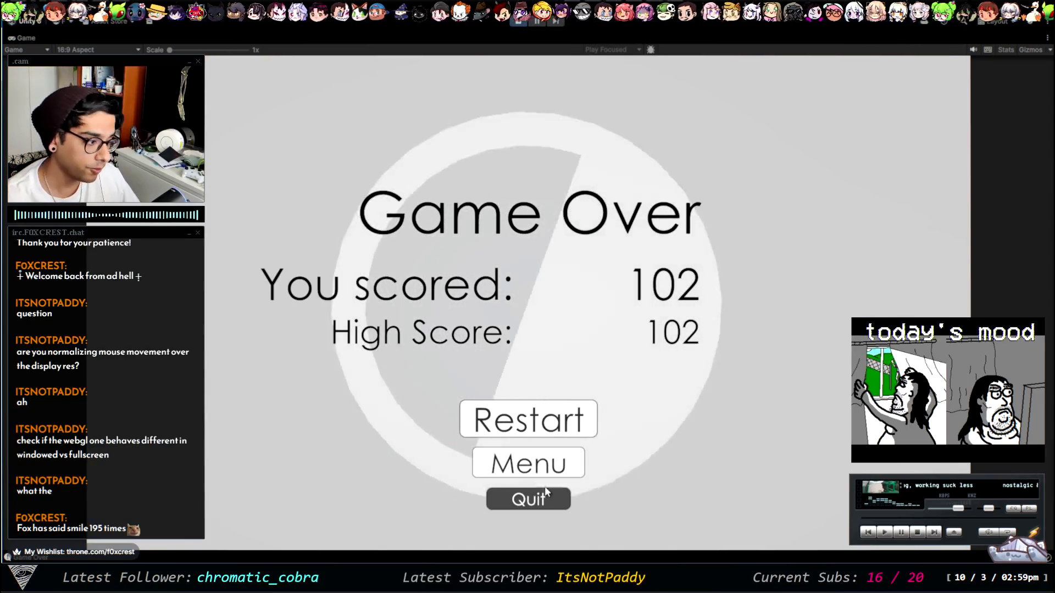
click(542, 464)
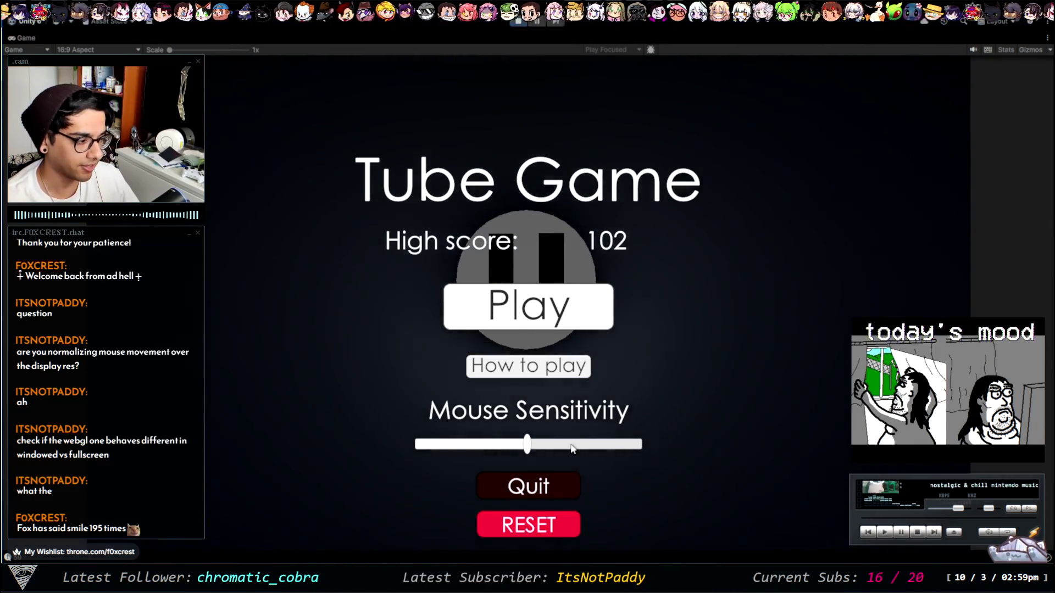
click(551, 319)
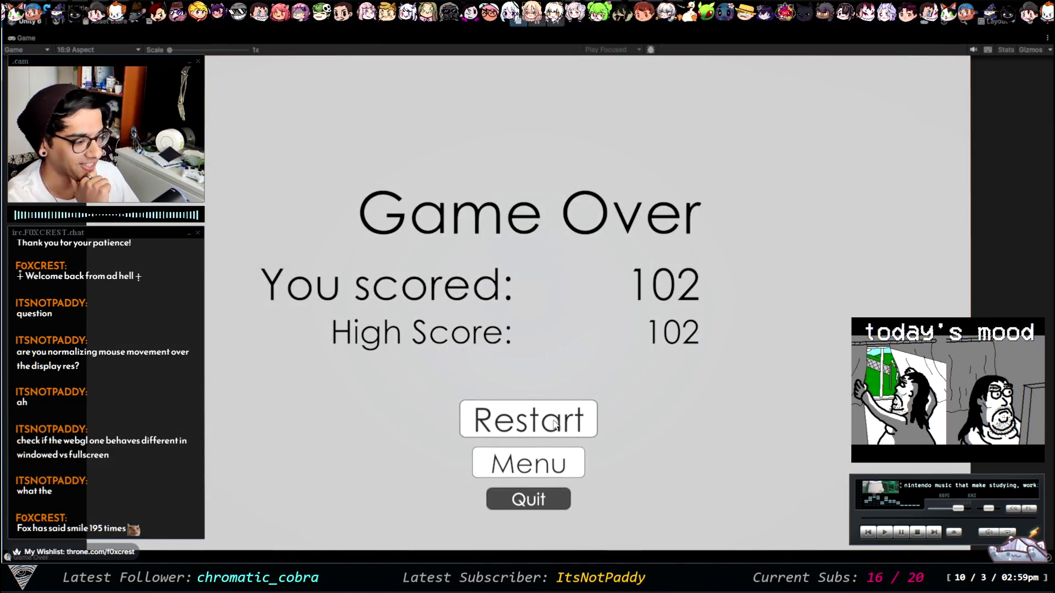
click(554, 423)
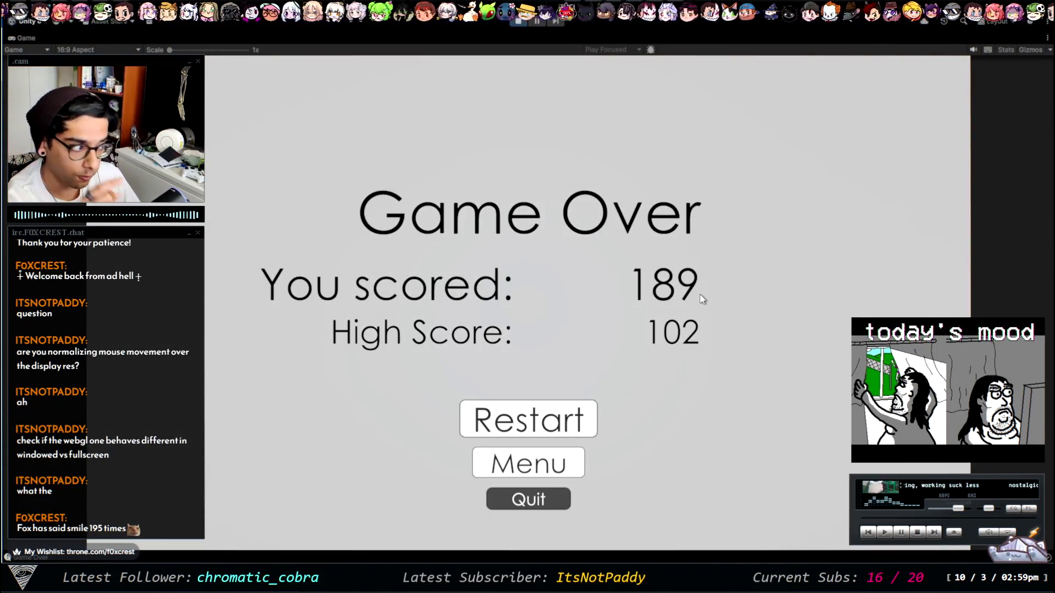
click(524, 468)
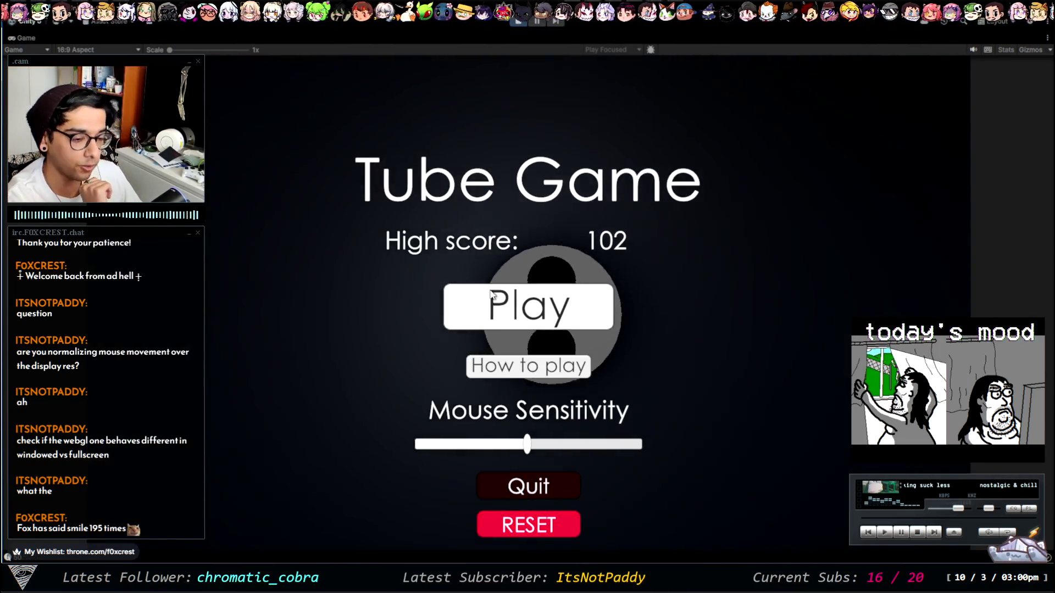
click(516, 22)
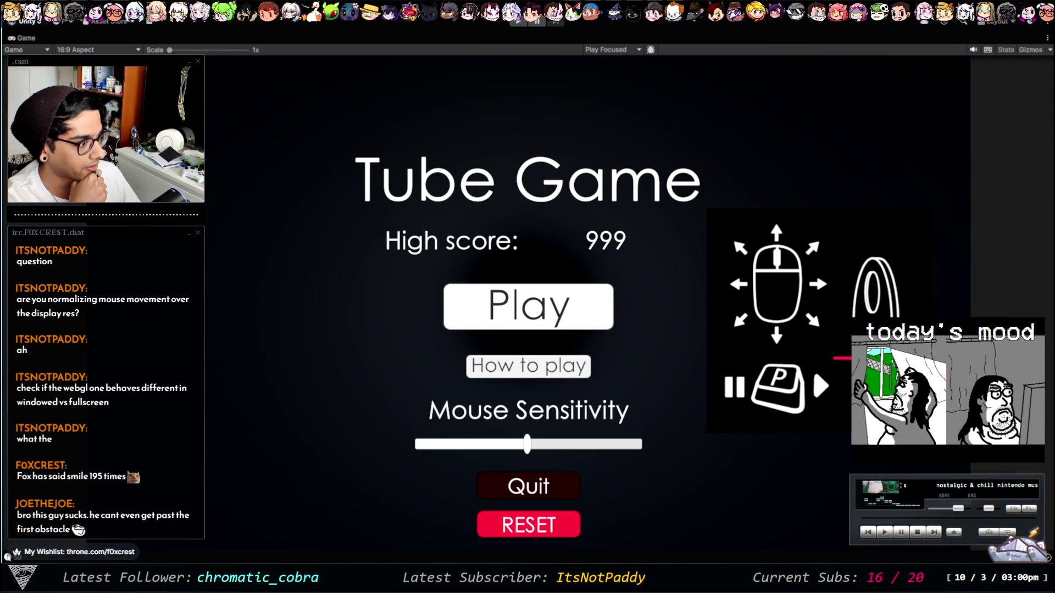
key(alt+Tab)
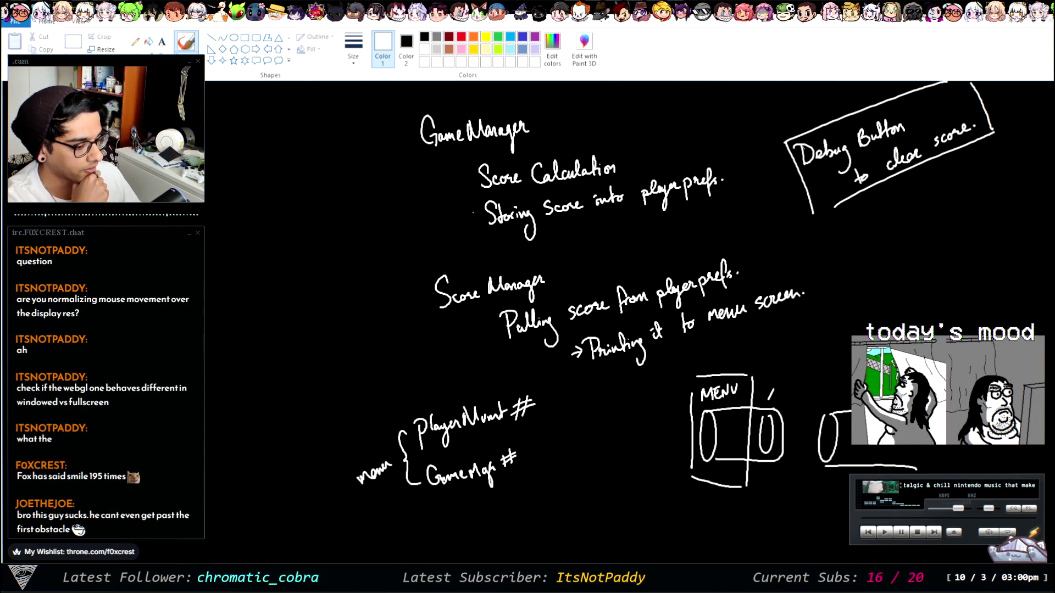
key(alt+Tab)
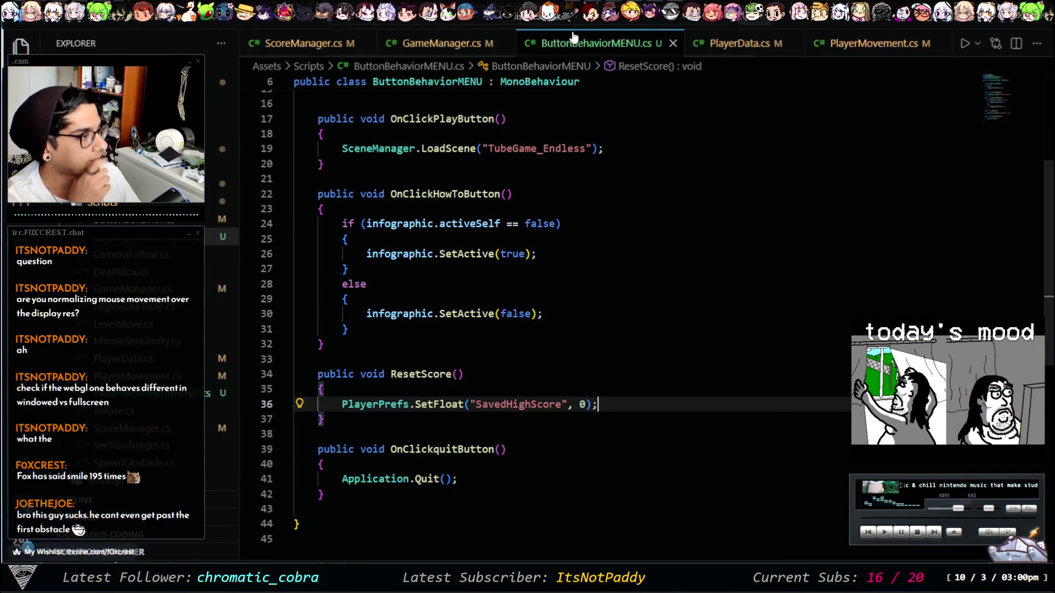
Step: Look over the GameManager and PlayerMovement scripts, settling on GameManager.cs
click(437, 43)
click(818, 46)
scroll(817, 44, right, 5)
scroll(550, 44, left, 4)
click(439, 43)
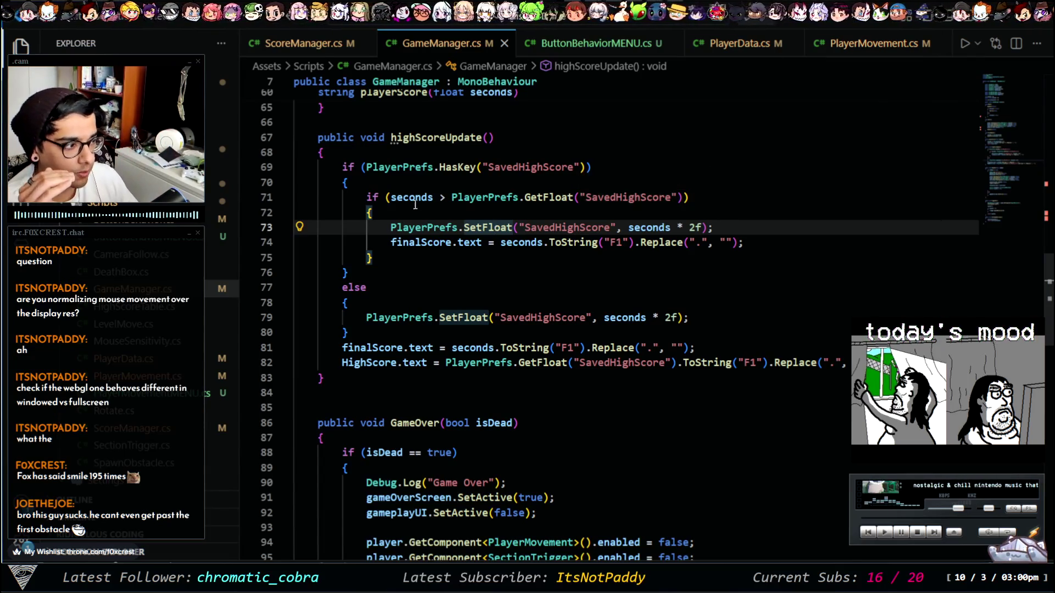
Step: Trace every use of seconds and check line 71's high-score comparison, then return to the Paint notes
click(433, 197)
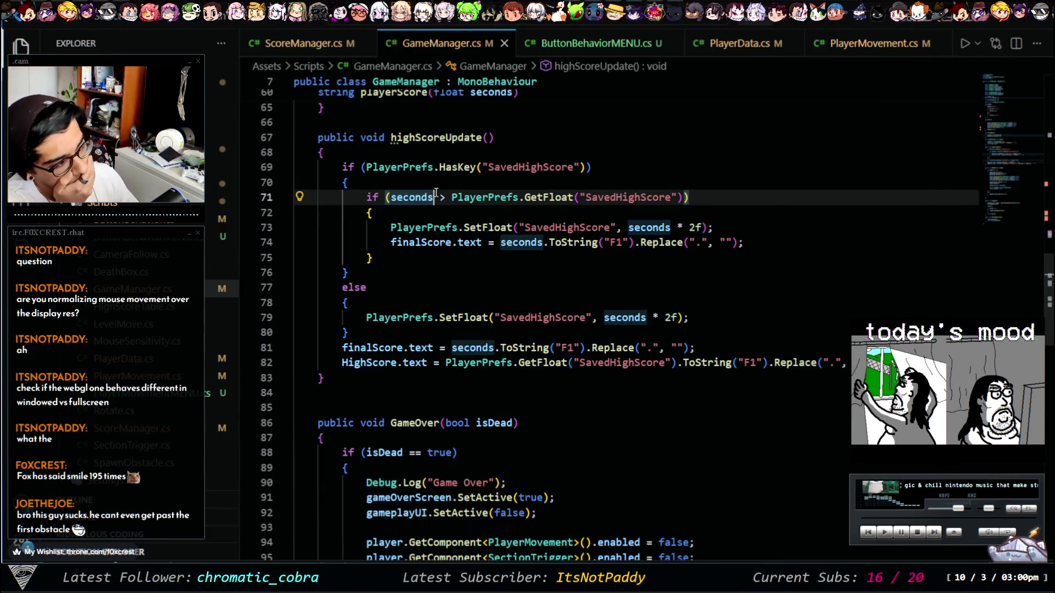
scroll(457, 181, up, 4)
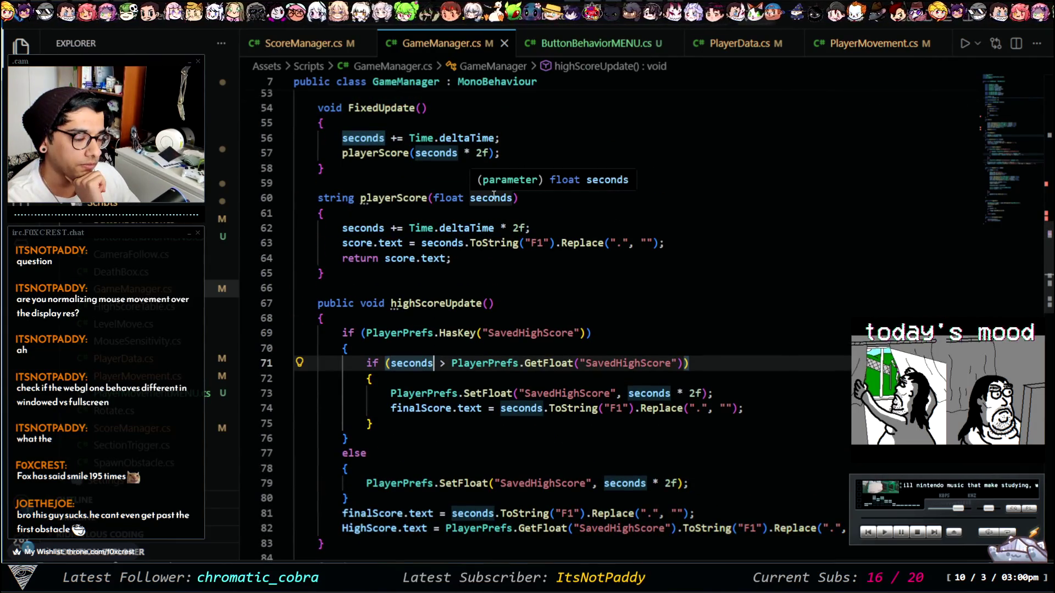
scroll(493, 195, up, 2)
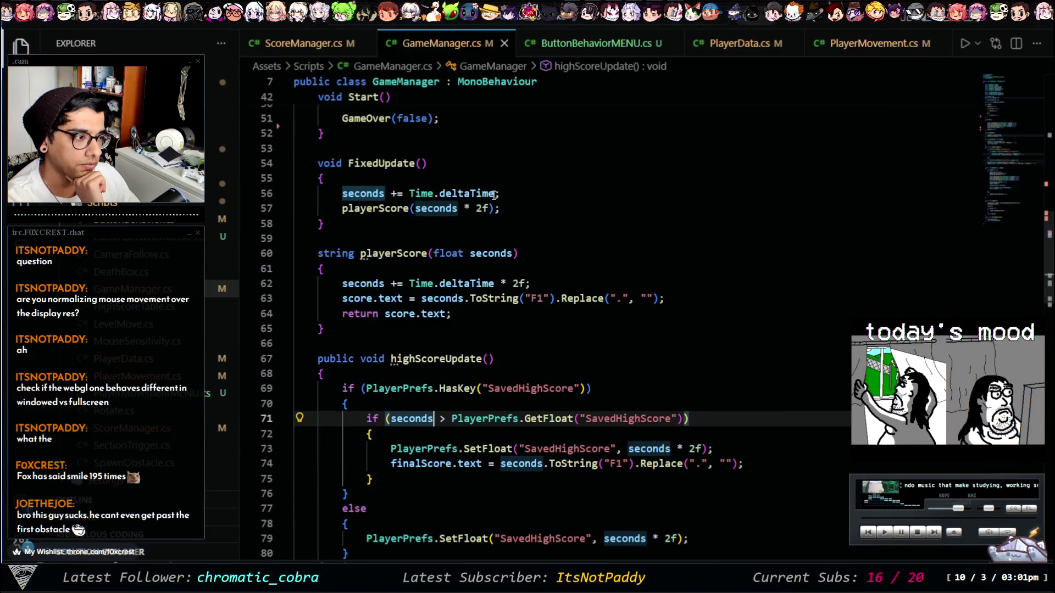
click(422, 419)
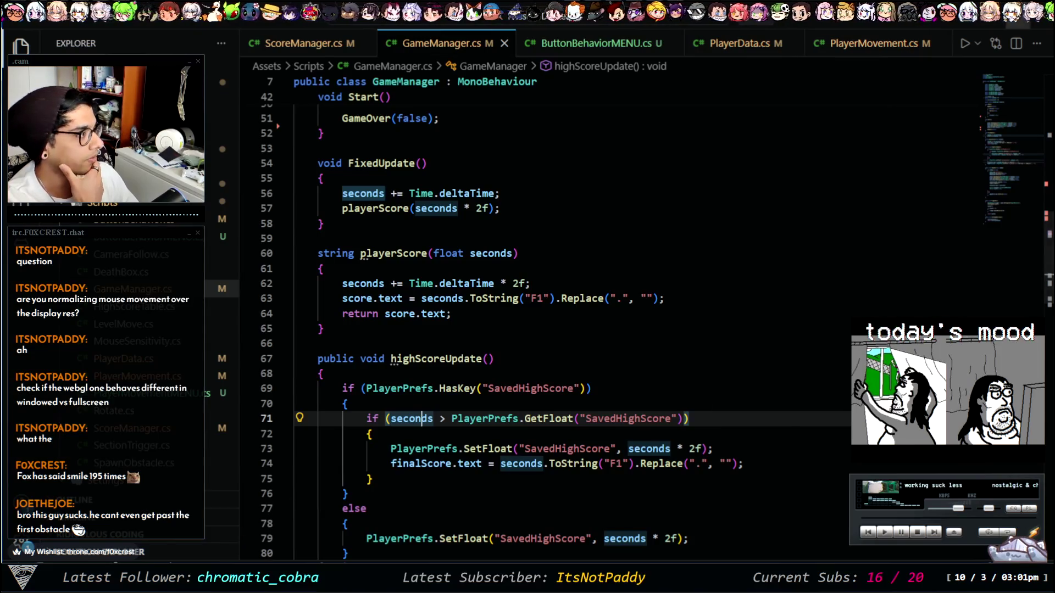
key(alt+Tab)
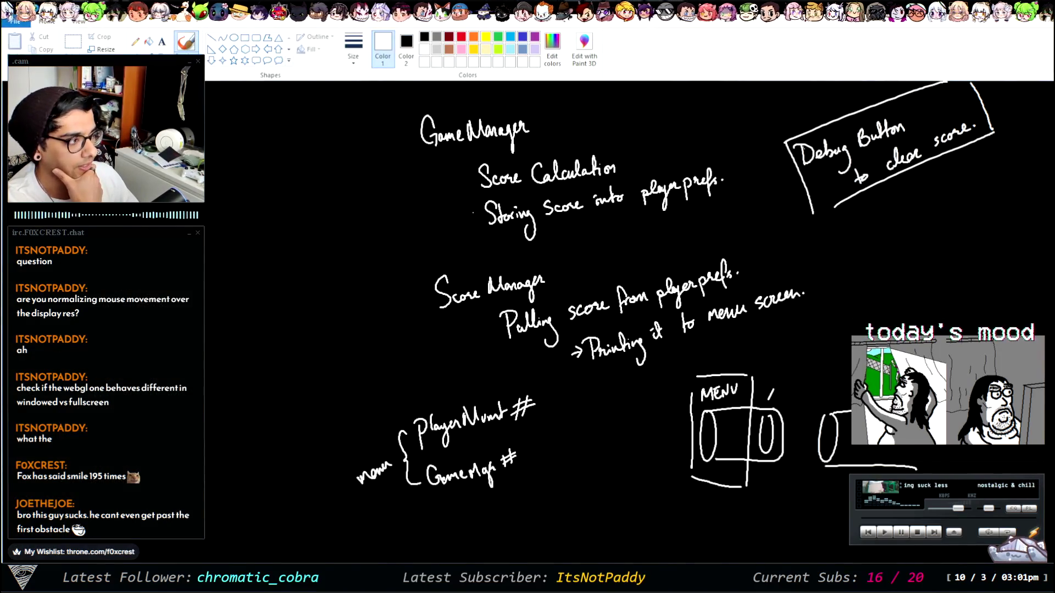
Step: Play-test a round in Unity to Game Over at 232, return to the menu and stop play mode
key(alt+Tab)
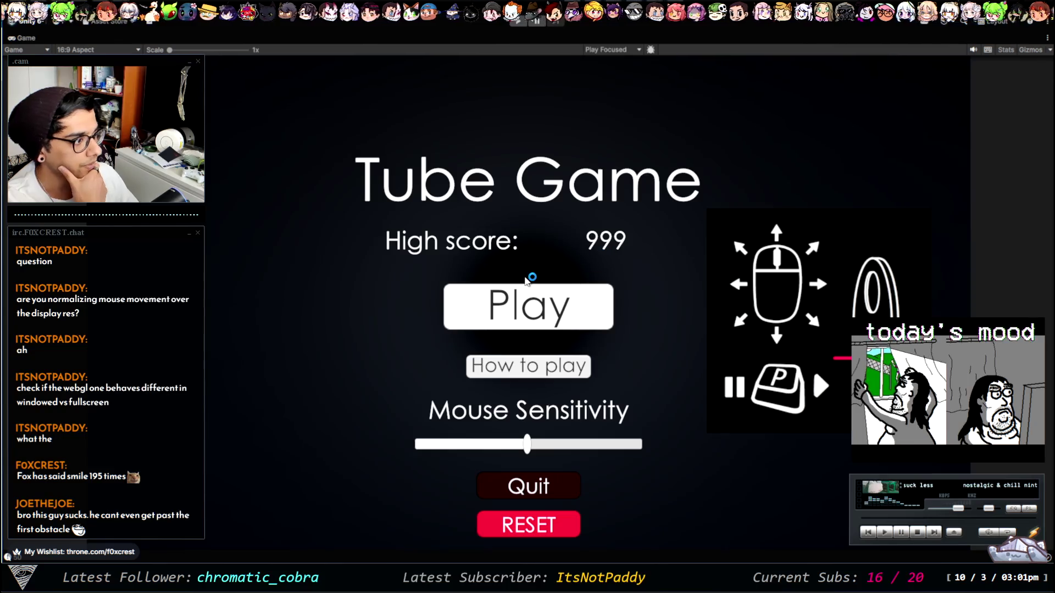
click(519, 22)
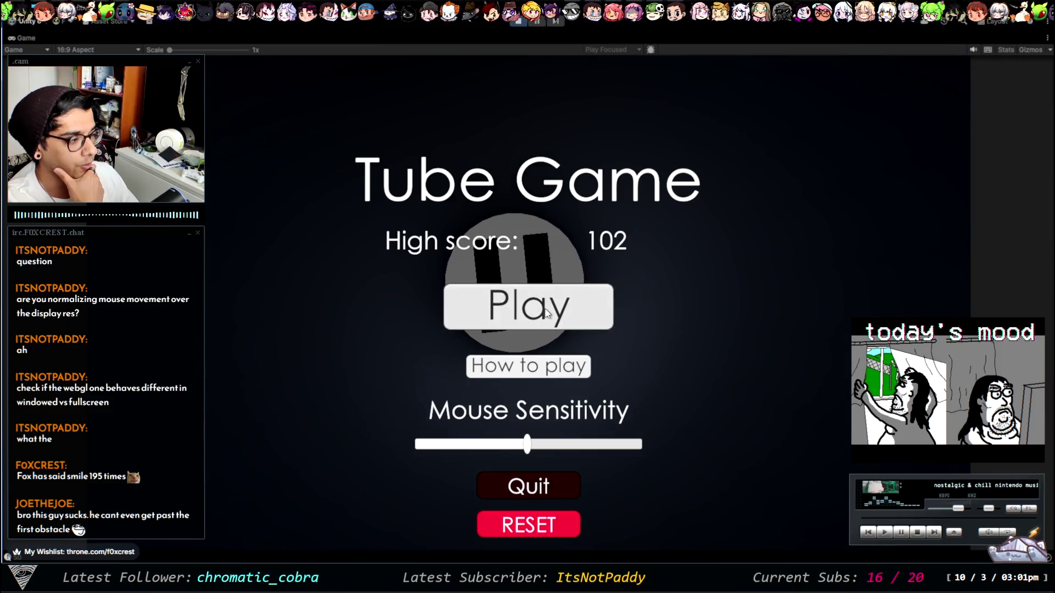
click(545, 329)
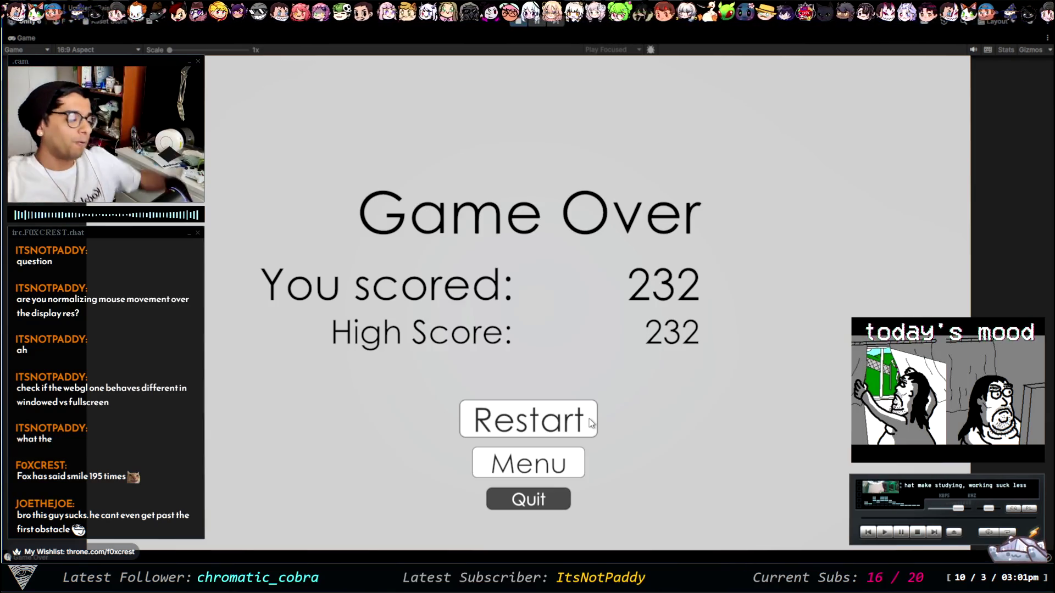
click(528, 463)
click(519, 18)
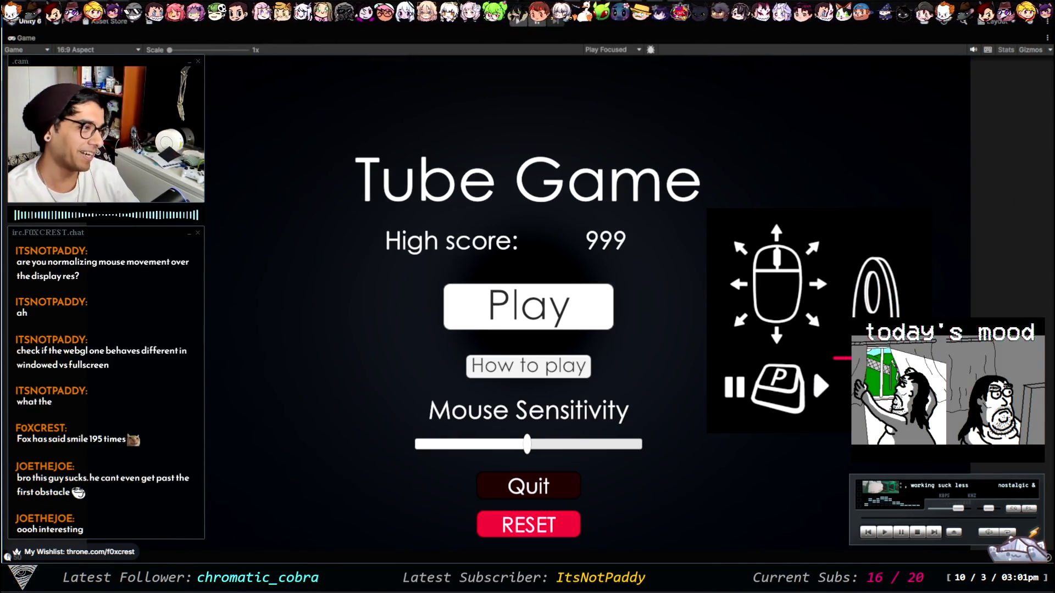
key(alt+Tab)
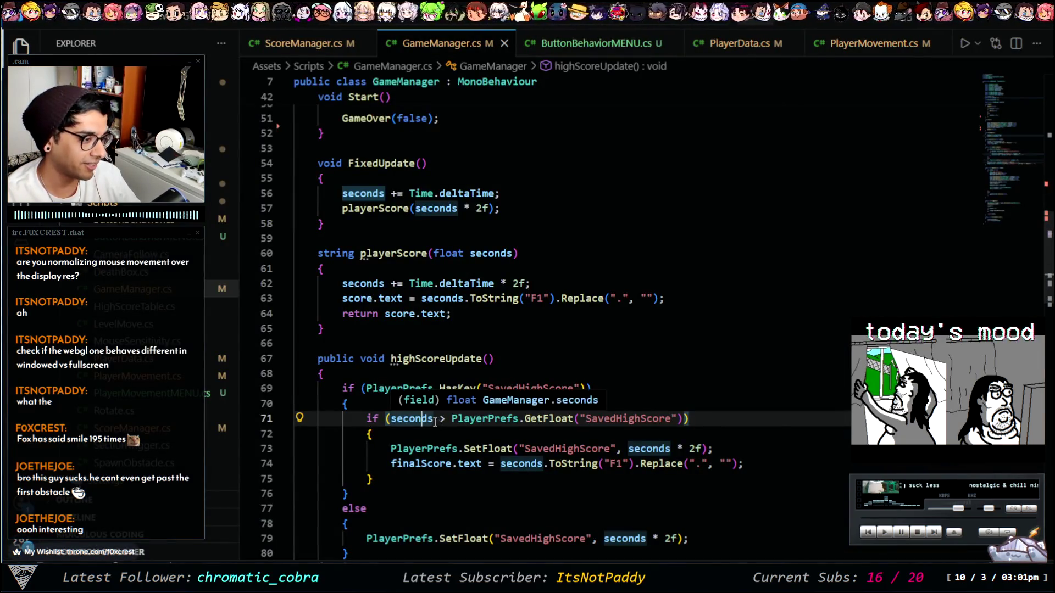
Step: Change line 71's check to compare seconds * 2 and save GameManager.cs
text(* 2)
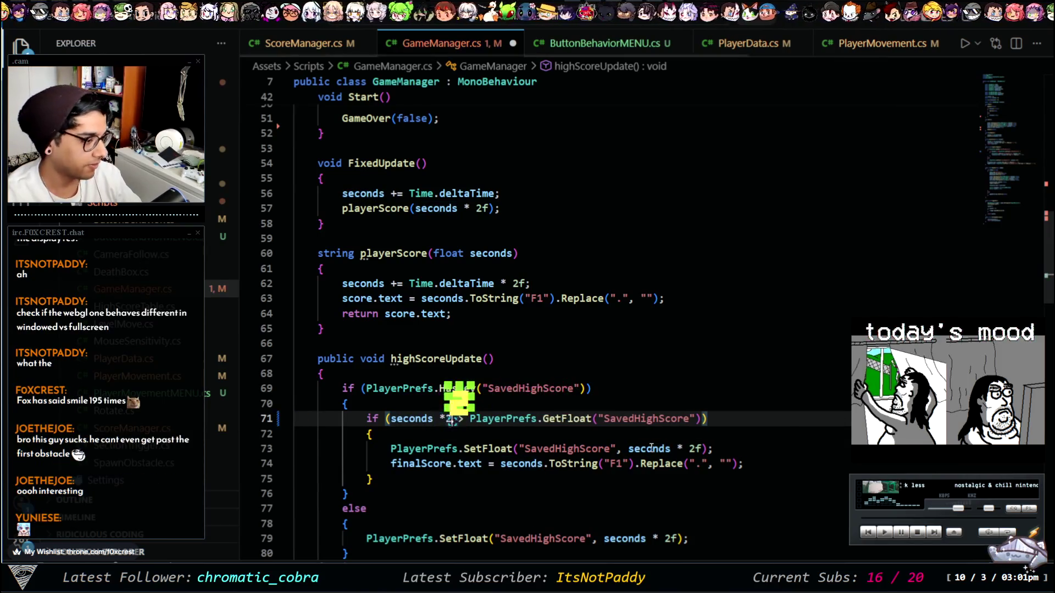
key(ctrl+s)
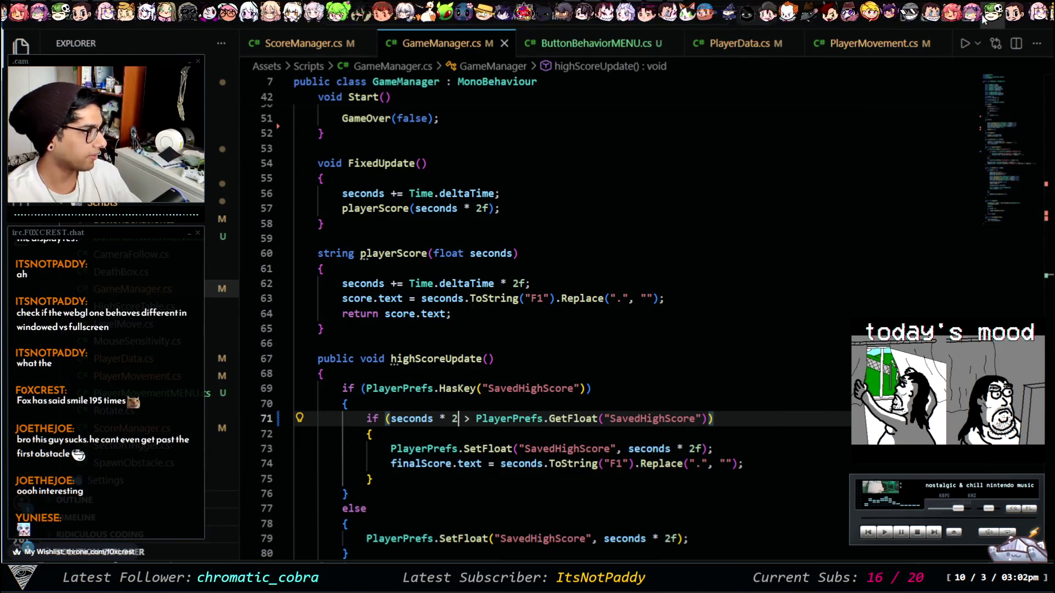
click(984, 21)
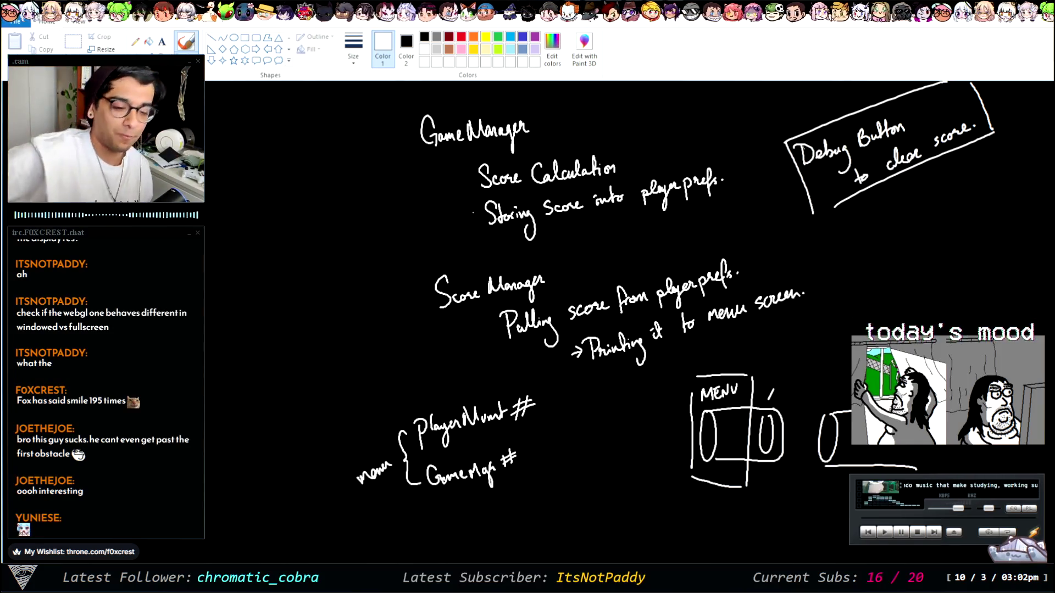
Step: Play-test two rounds of Tube Game, returning to the menu after each Game Over, then restart and stop play mode
key(alt+Tab)
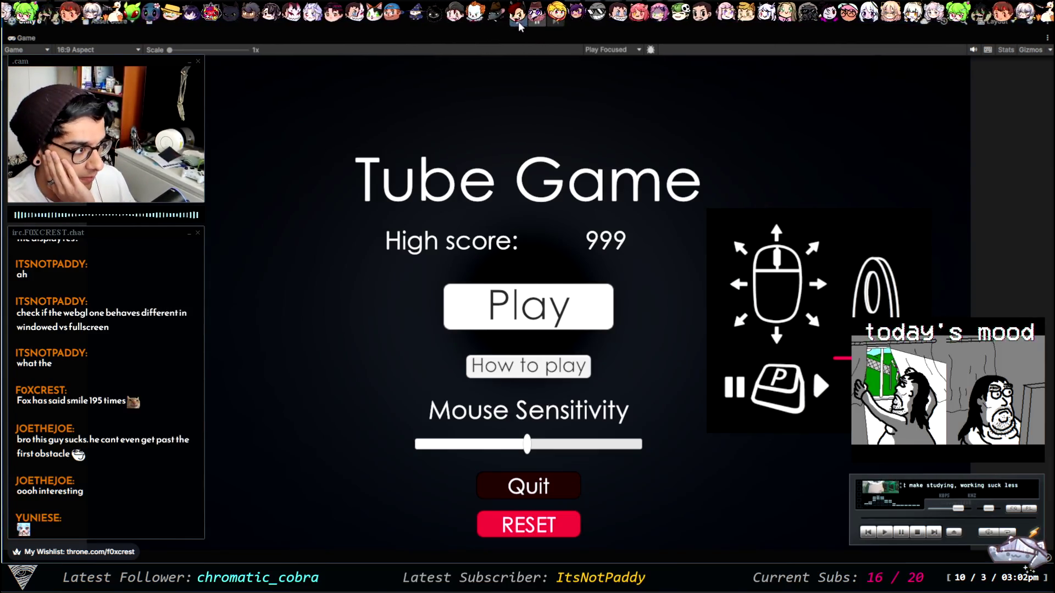
click(519, 21)
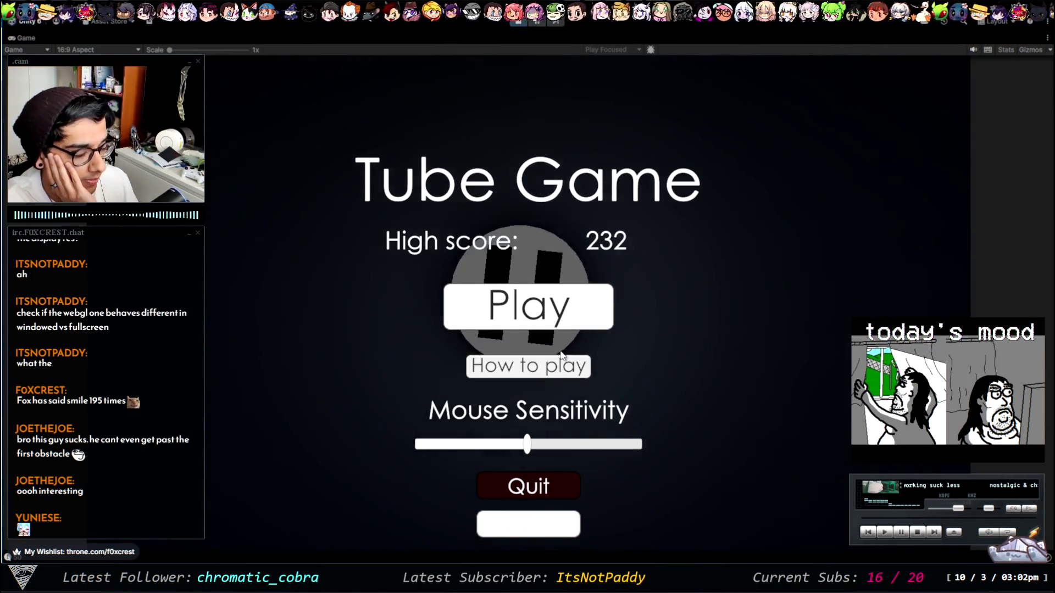
click(529, 306)
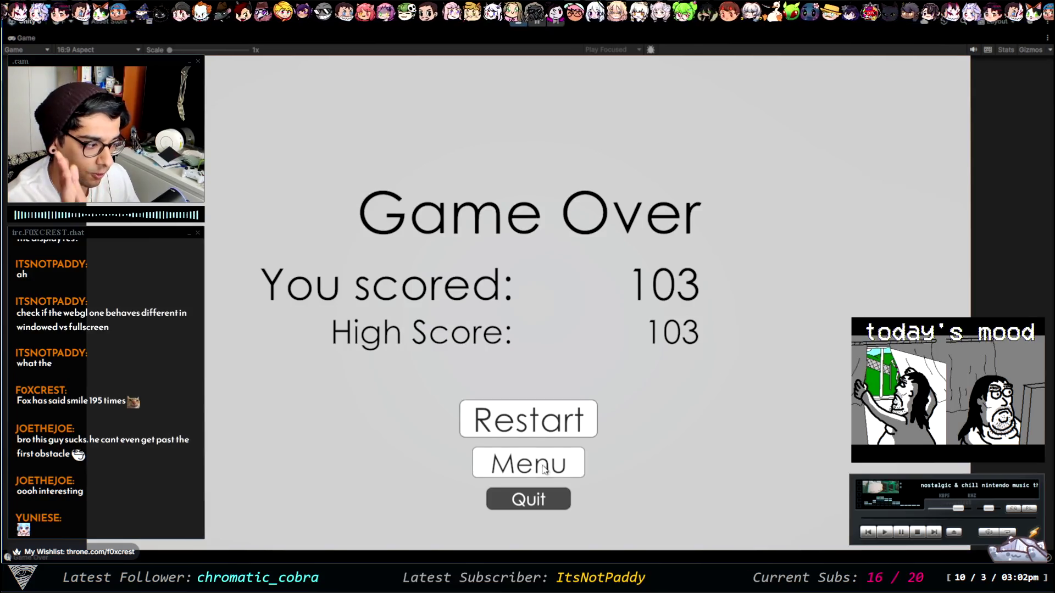
click(543, 468)
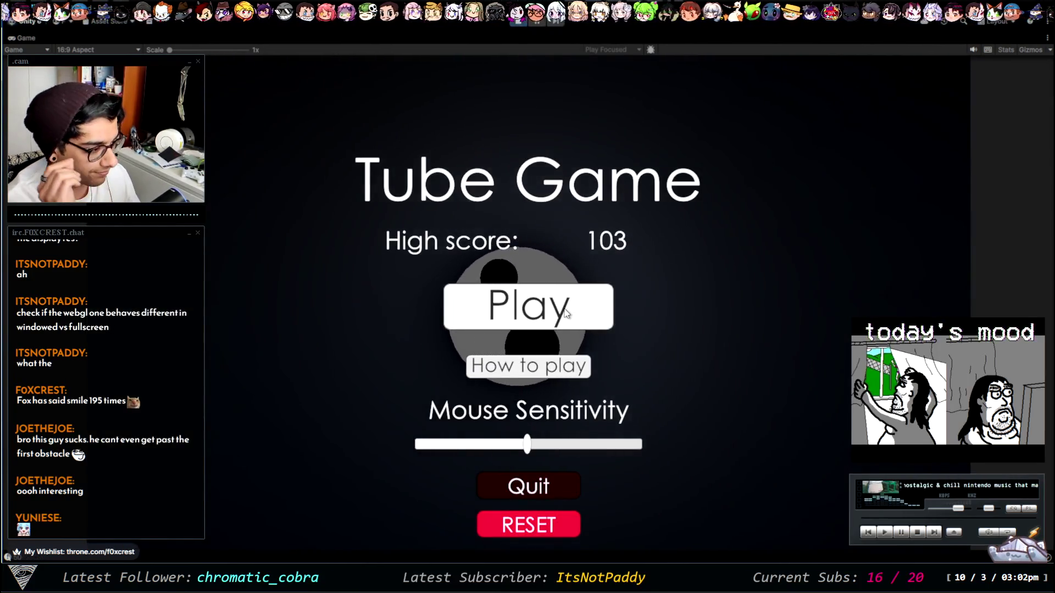
click(566, 313)
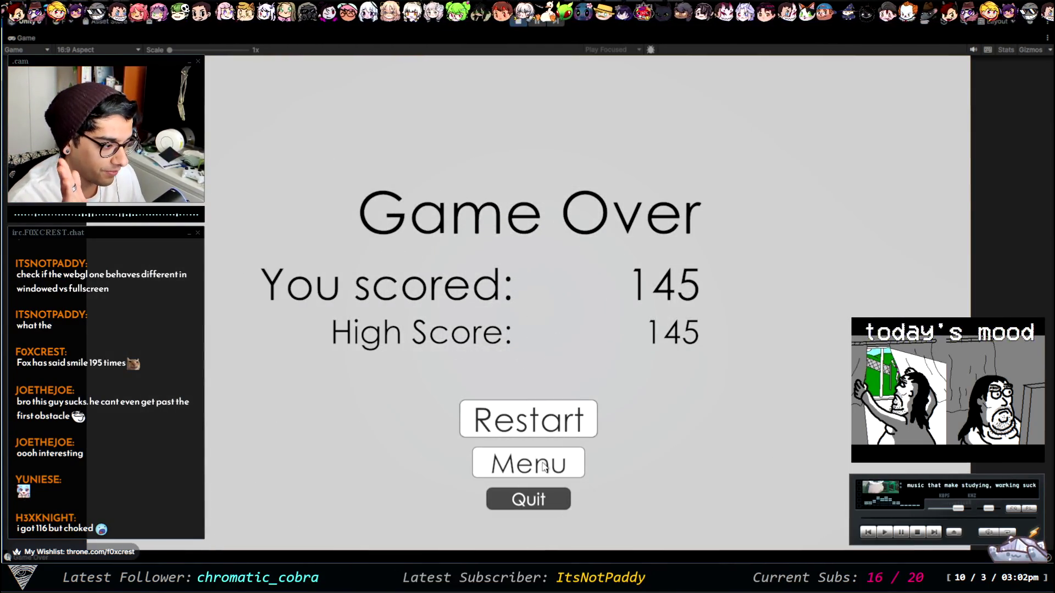
click(543, 466)
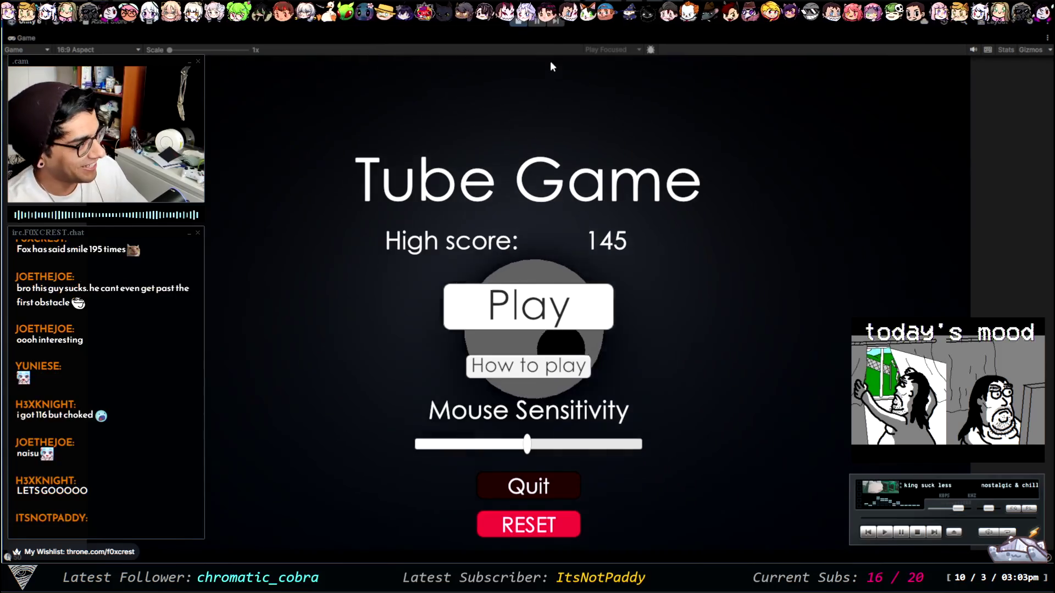
click(518, 22)
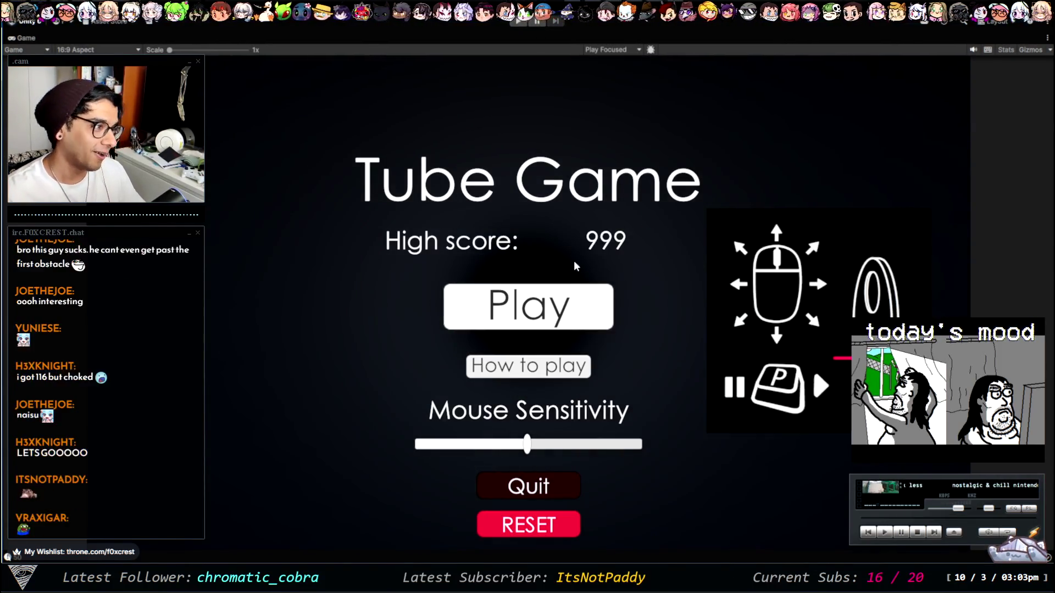
key(ctrl+p)
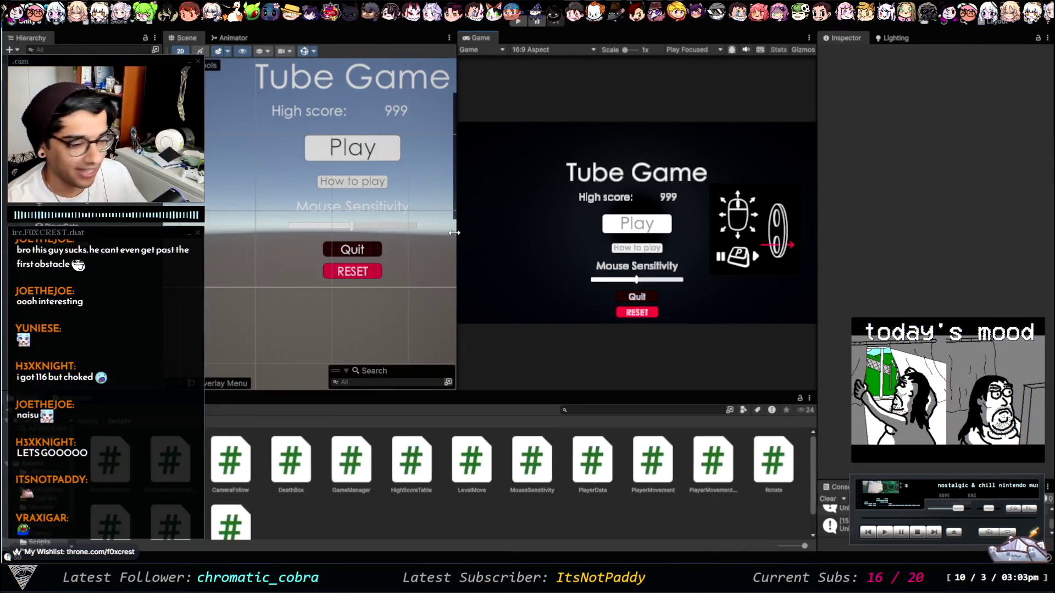
Step: Widen the Game view, enlarge the Project panel and show the Console below the Inspector, then select RESET
drag(456, 224, 428, 221)
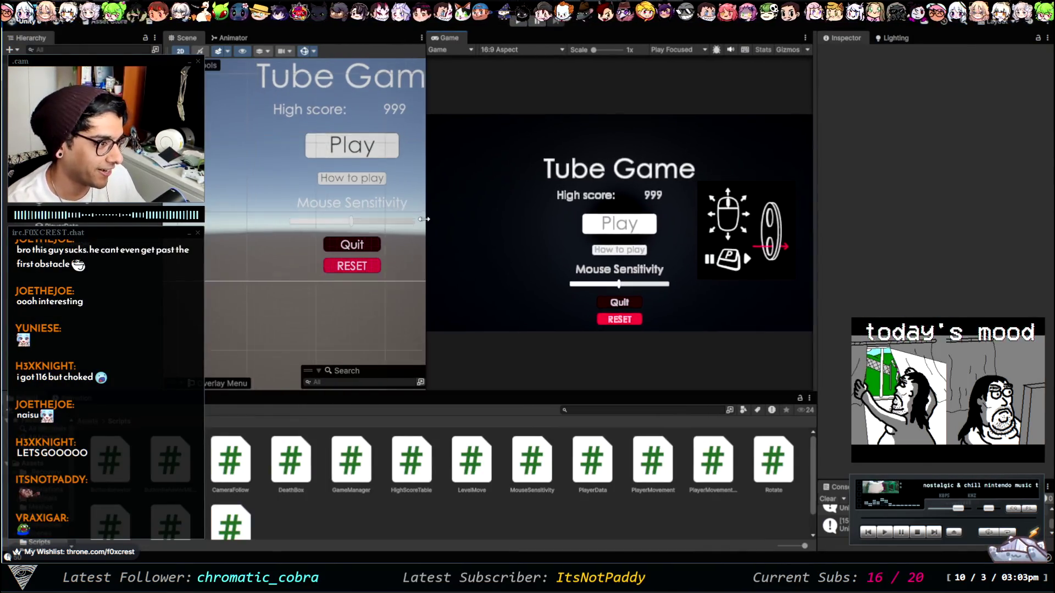
drag(460, 392, 459, 383)
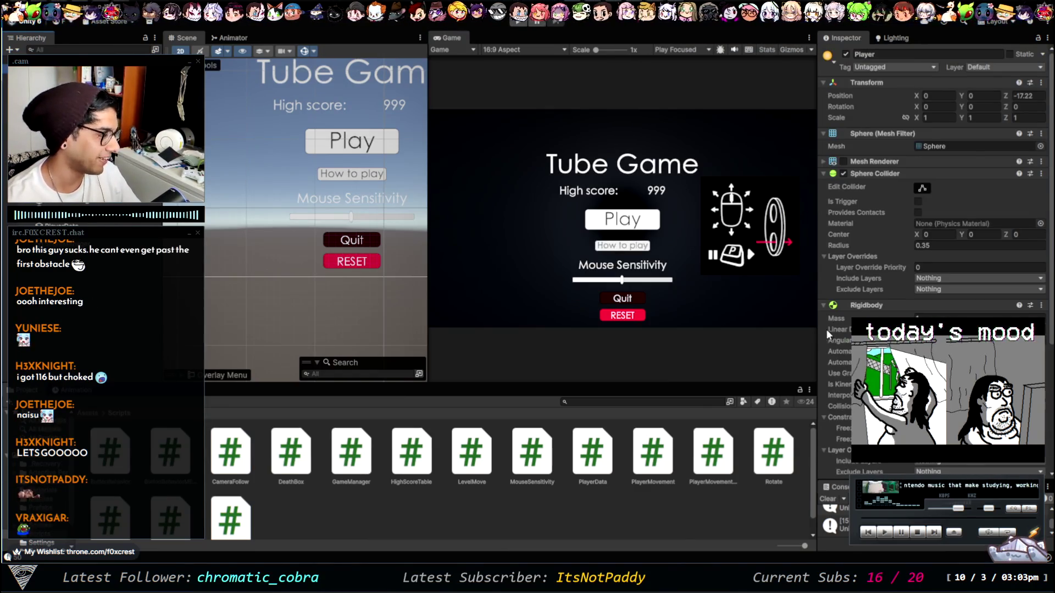
scroll(205, 310, down, 2)
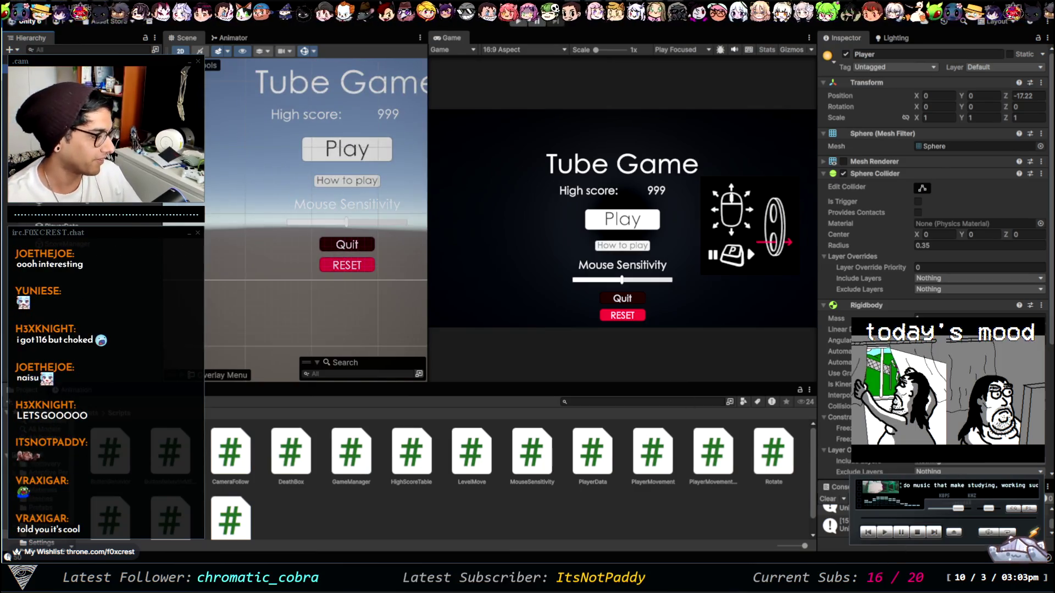
drag(911, 466, 910, 300)
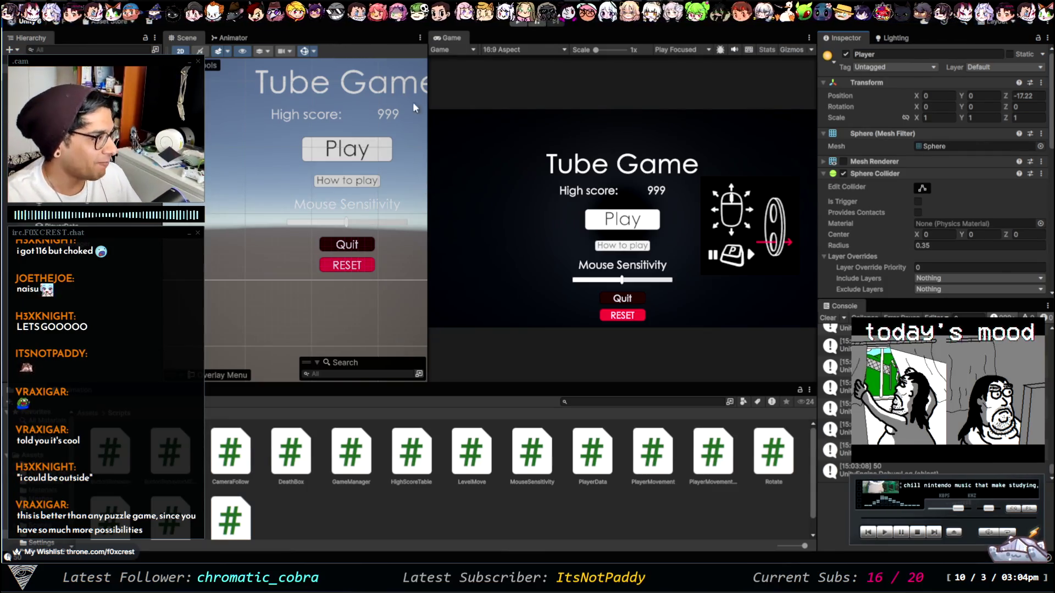
scroll(609, 213, up, 1)
scroll(609, 214, down, 1)
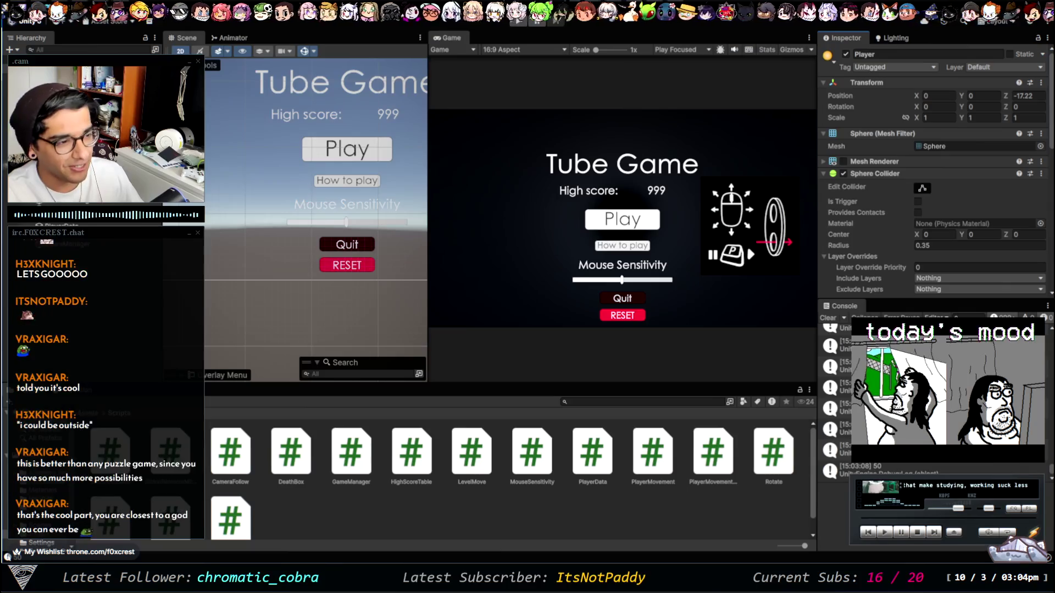
click(346, 266)
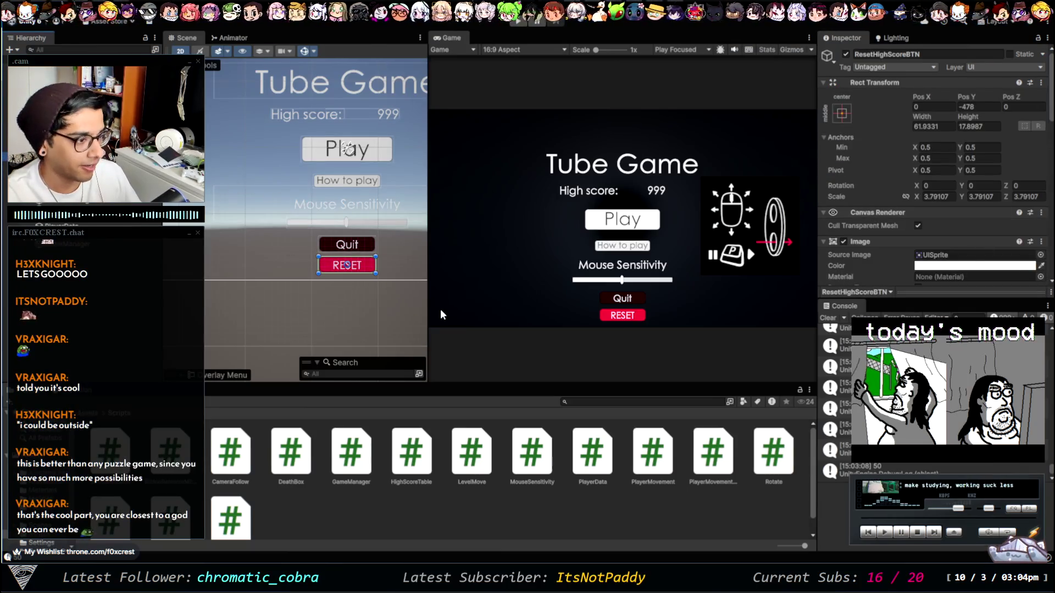
Step: Move the RESET button to the bottom-left corner and undo the darker red, restoring its bright red Normal Color
key(w)
mouse_move(395, 263)
mouse_down()
mouse_move(189, 266)
mouse_move(238, 262)
mouse_up()
scroll(295, 251, down, 2)
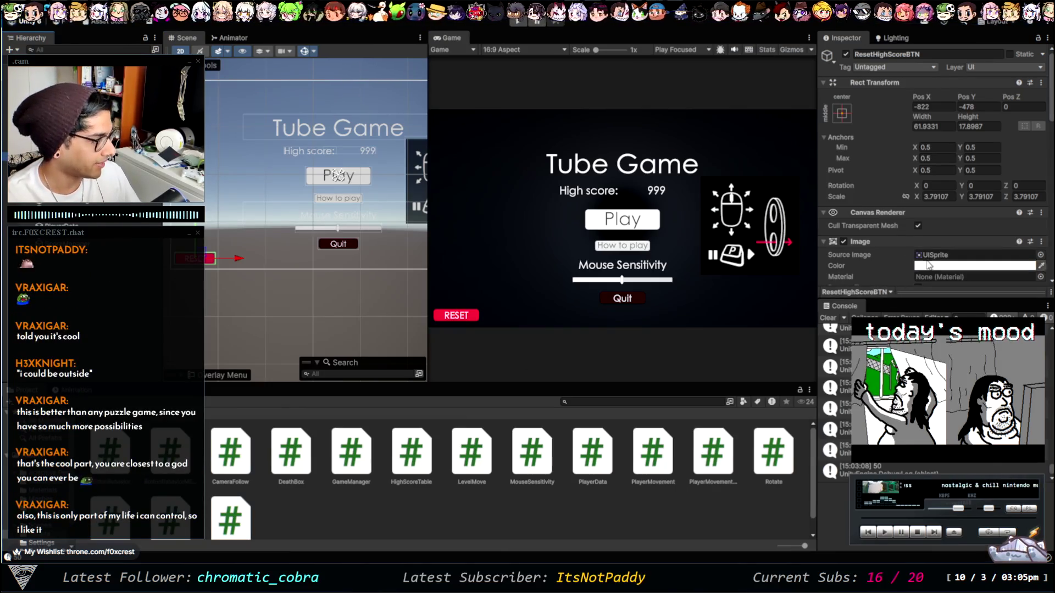
scroll(873, 230, down, 5)
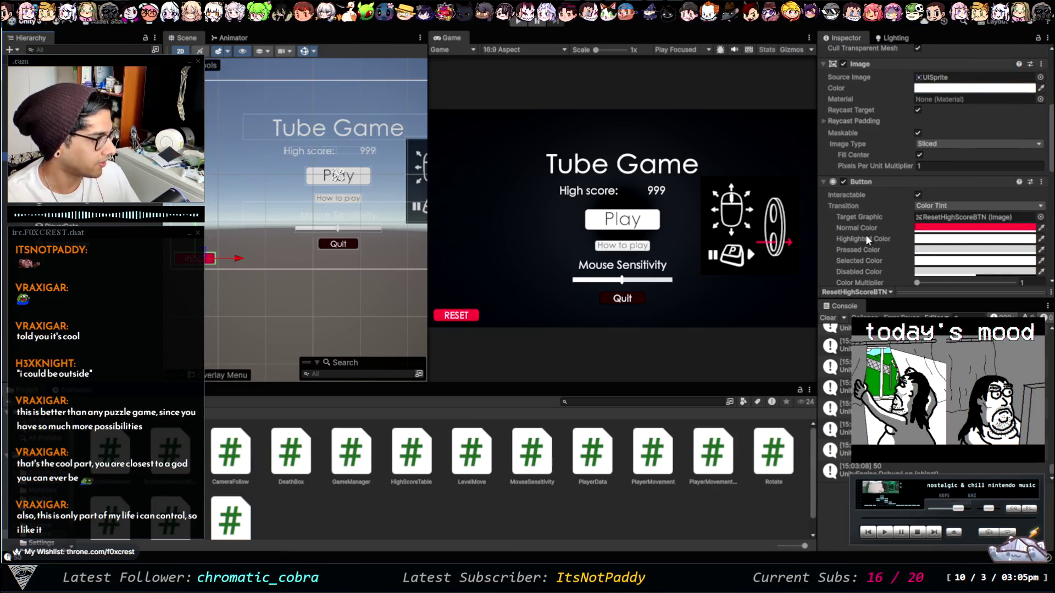
scroll(873, 226, down, 2)
scroll(892, 196, down, 2)
scroll(892, 196, up, 1)
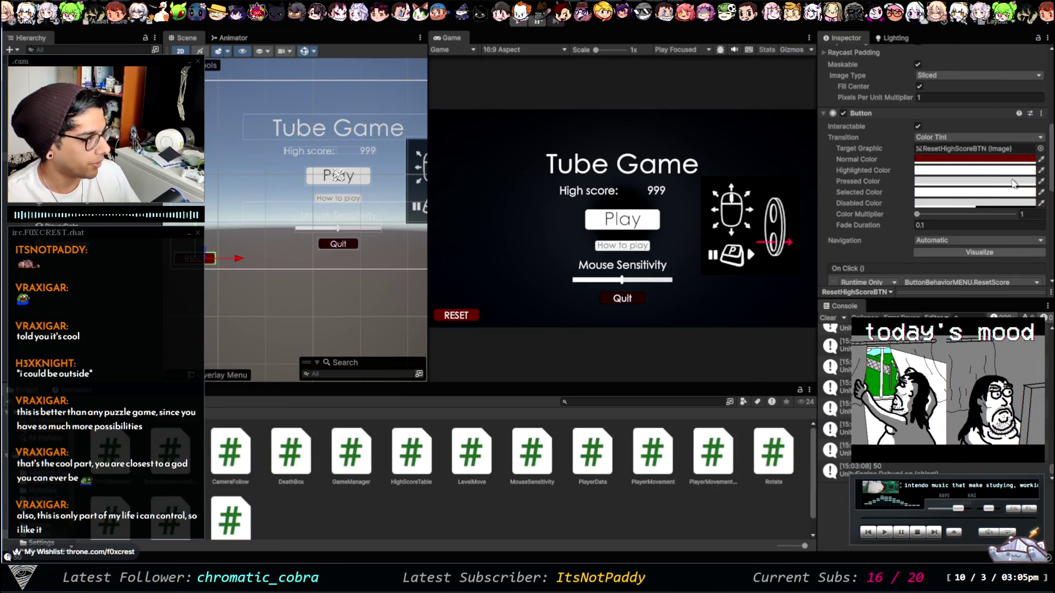
key(ctrl+z)
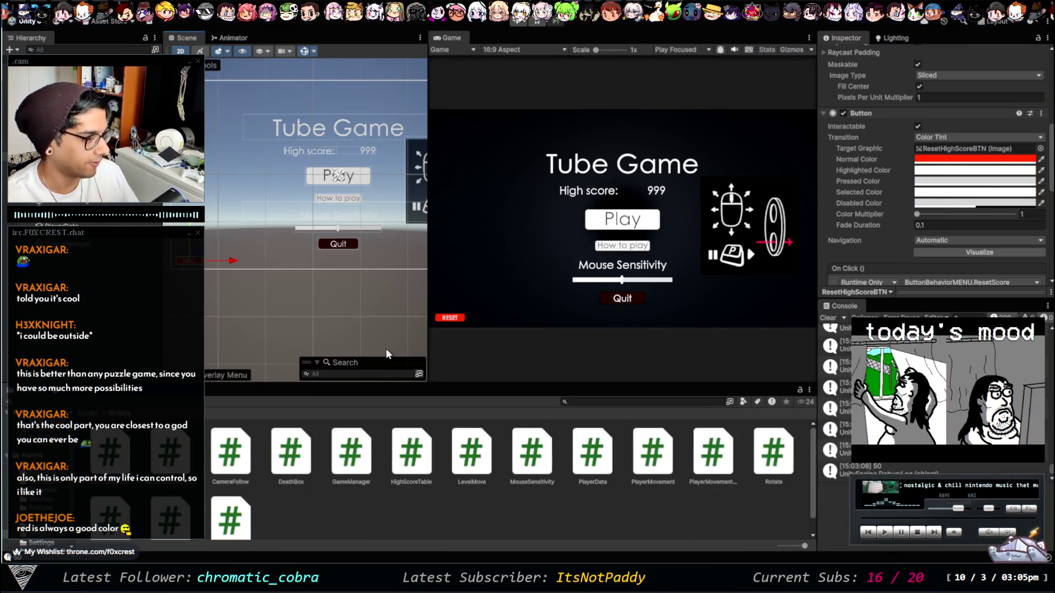
key(shift+space)
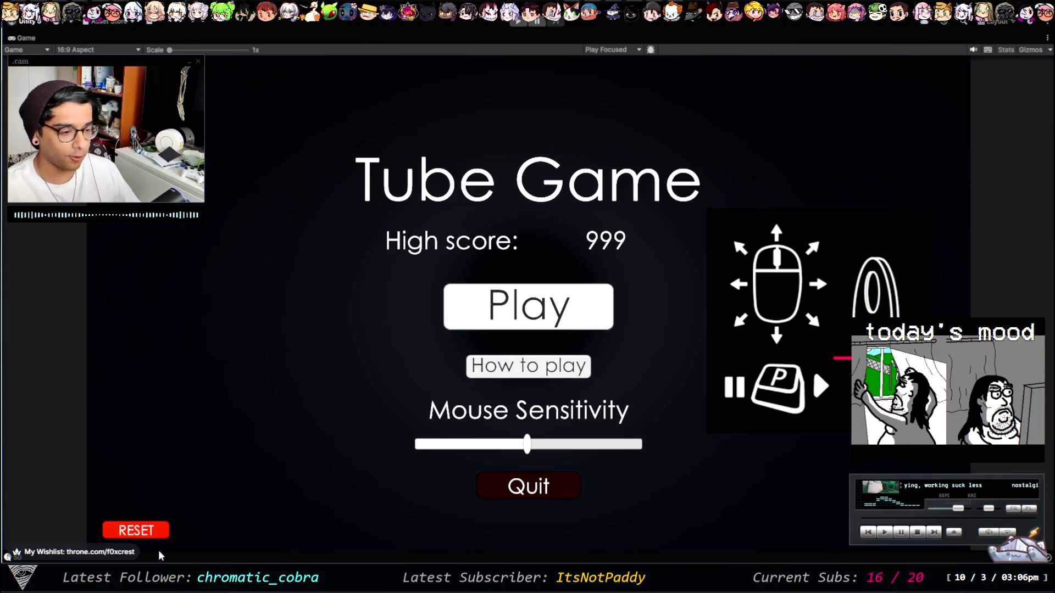
Step: Bring the browser's GitHub profile page to the front
key(alt+Tab)
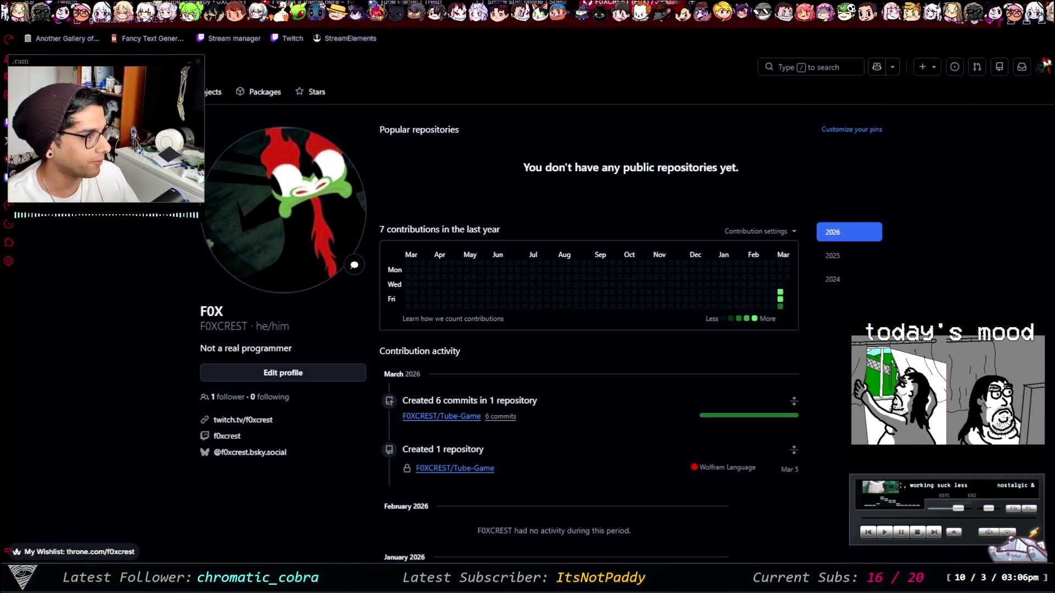
Step: Move the 'Pause the game' and 'Display current high score on main menu' cards into Trello's Complete list
key(ctrl+Tab)
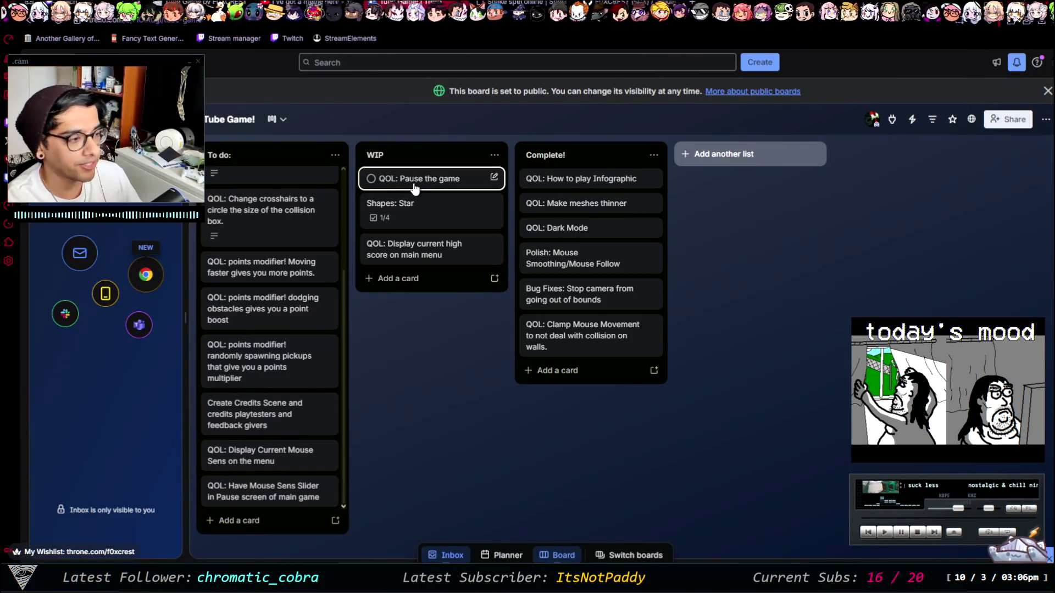
drag(416, 182, 570, 251)
mouse_move(486, 234)
mouse_down()
mouse_move(473, 219)
mouse_move(588, 231)
mouse_move(591, 268)
mouse_up()
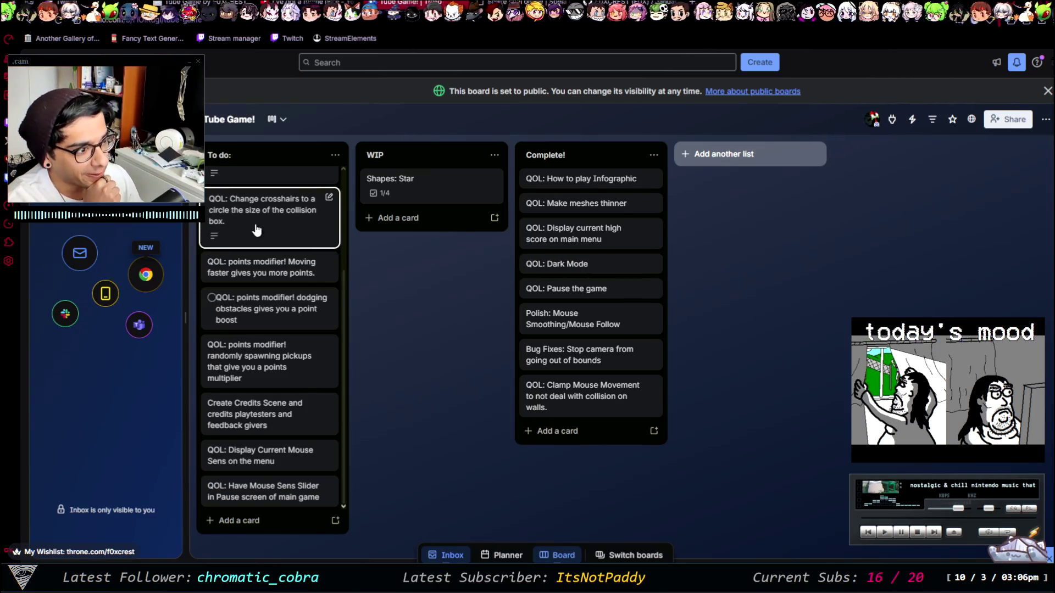
scroll(257, 231, up, 2)
scroll(257, 231, up, 1)
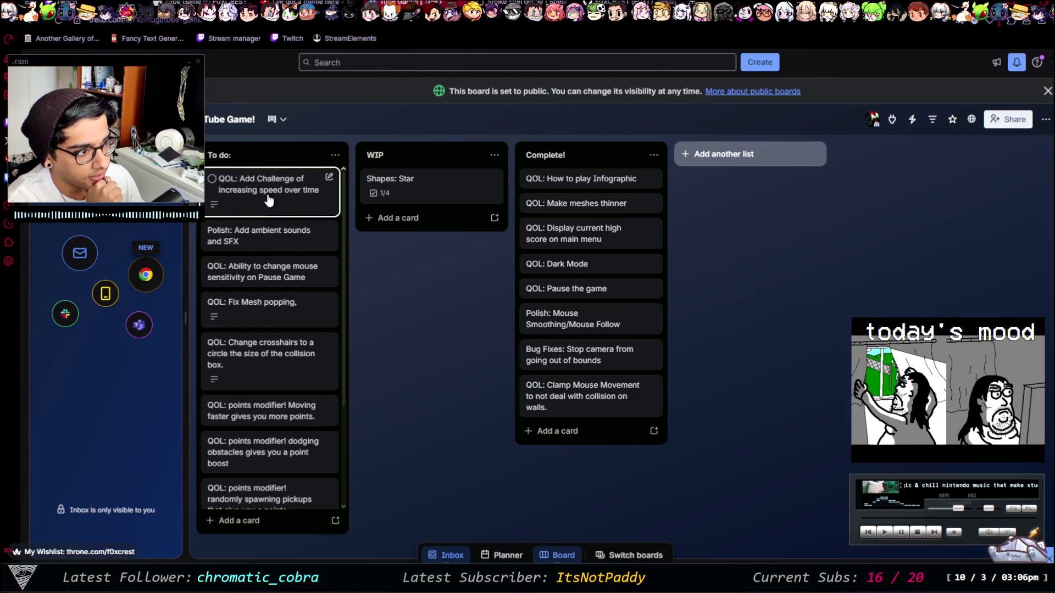
scroll(266, 201, down, 3)
scroll(300, 297, up, 3)
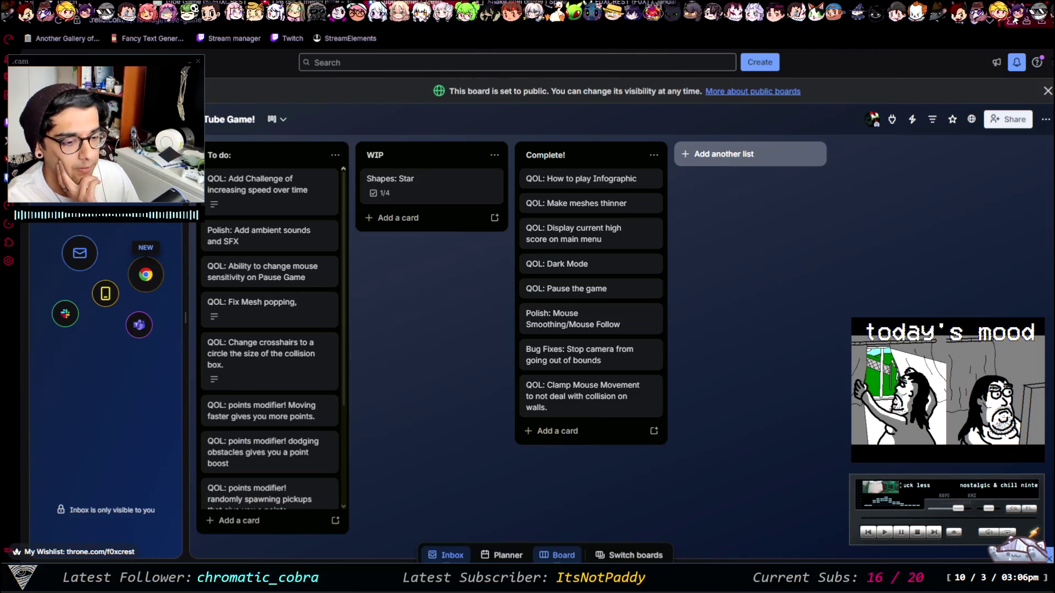
key(alt+Tab)
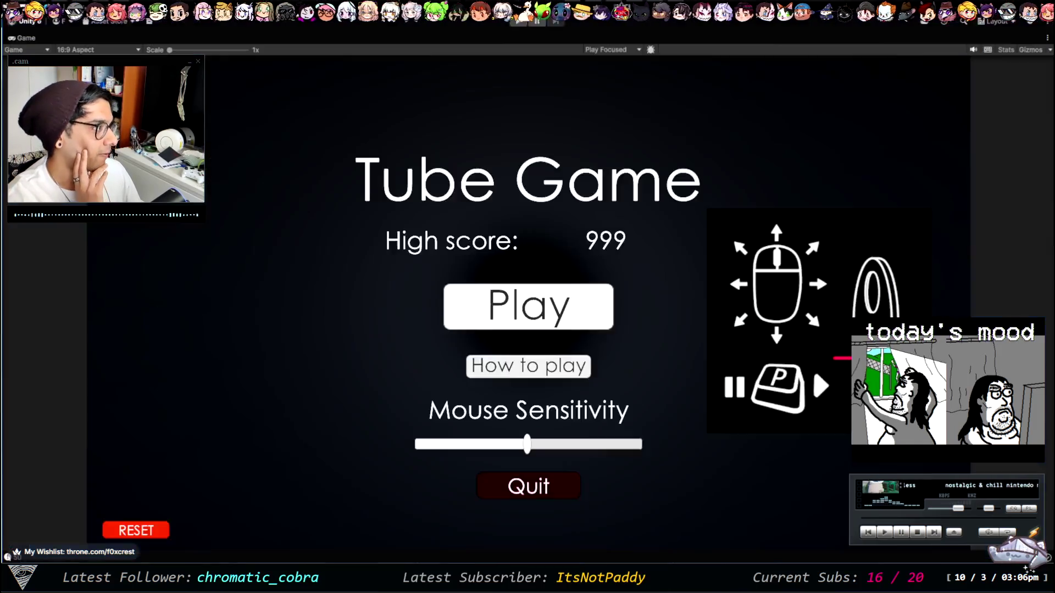
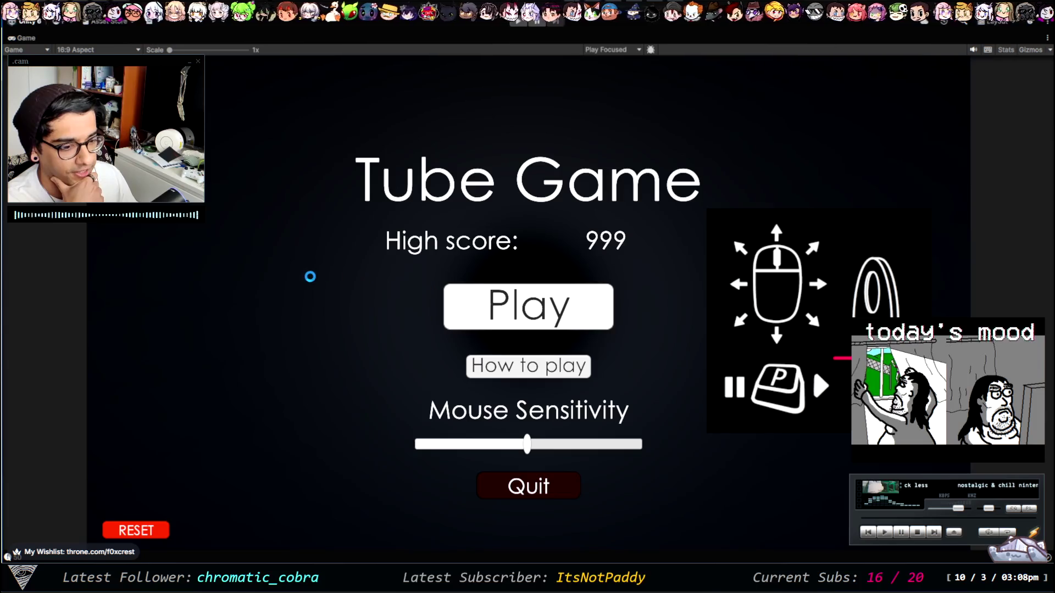
Step: Run a brief play test of the game from the Game view, then stop it
click(431, 284)
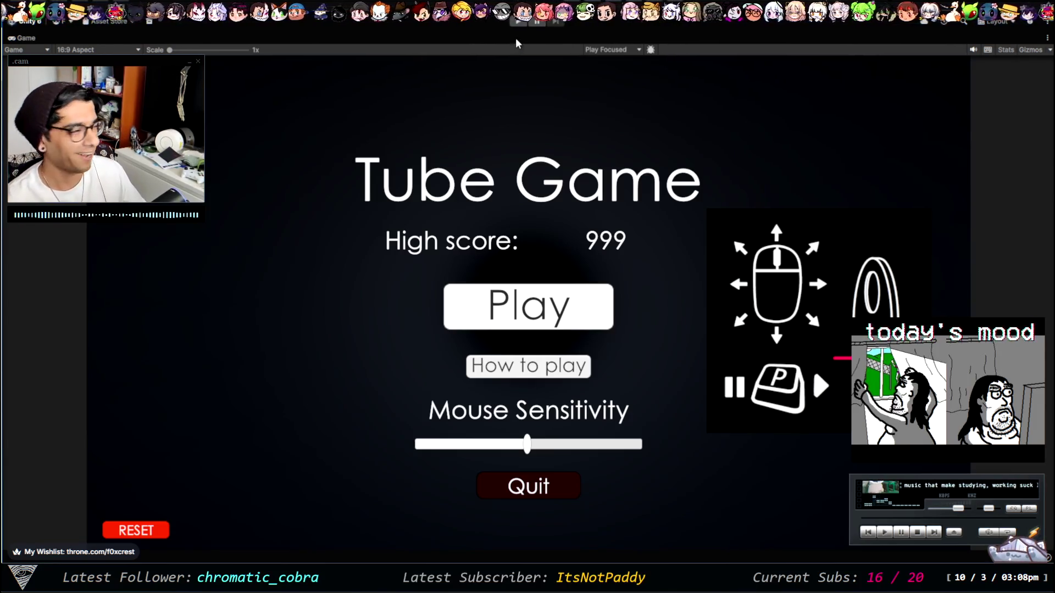
click(519, 21)
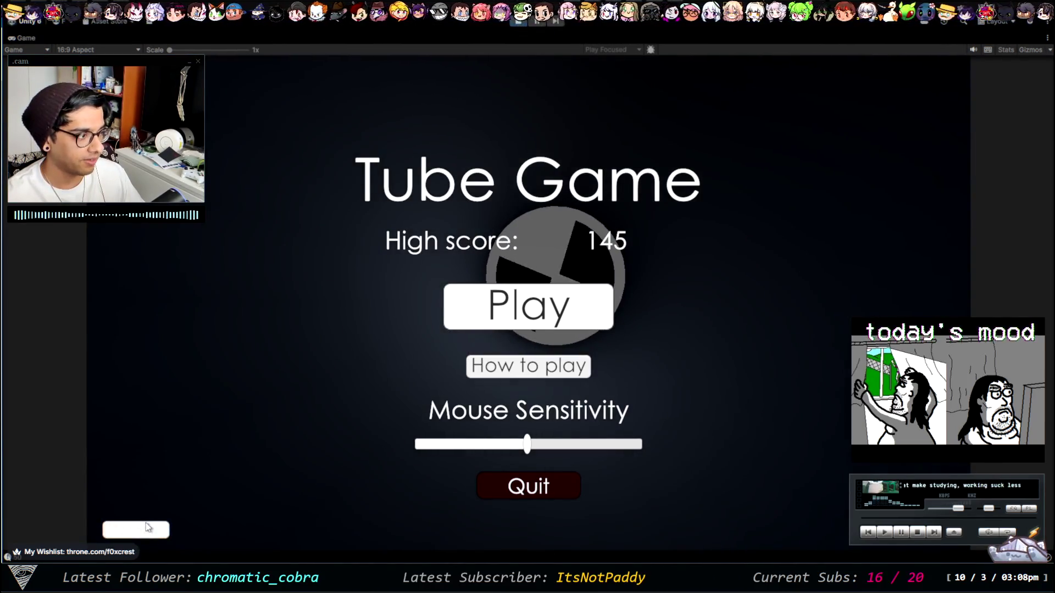
click(519, 21)
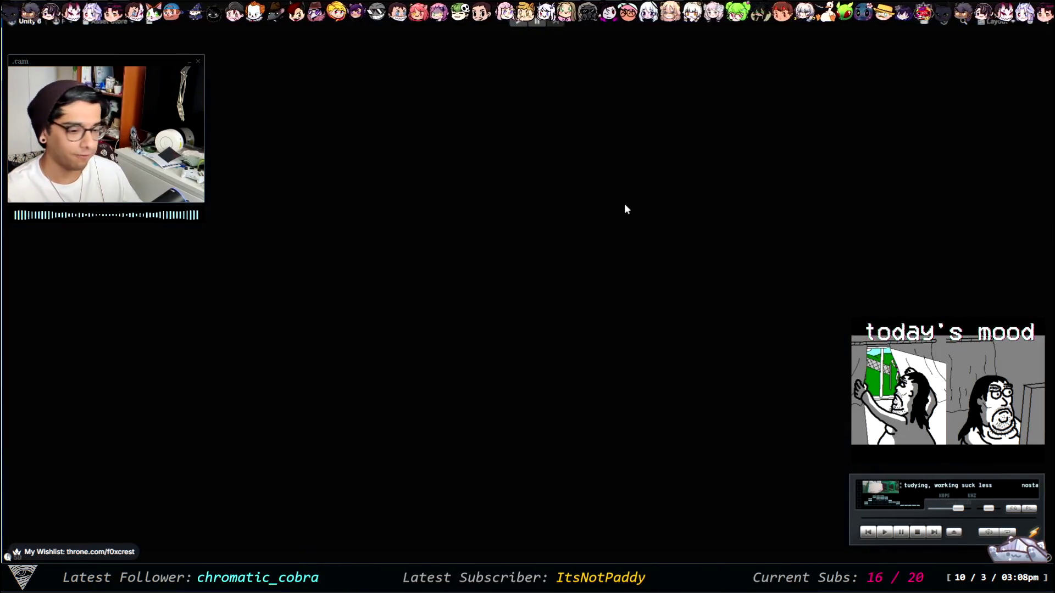
Step: Assign the HighScore text to ResetHighScoreBTN's Current Score field, then maximize the Game view
key(shift+space)
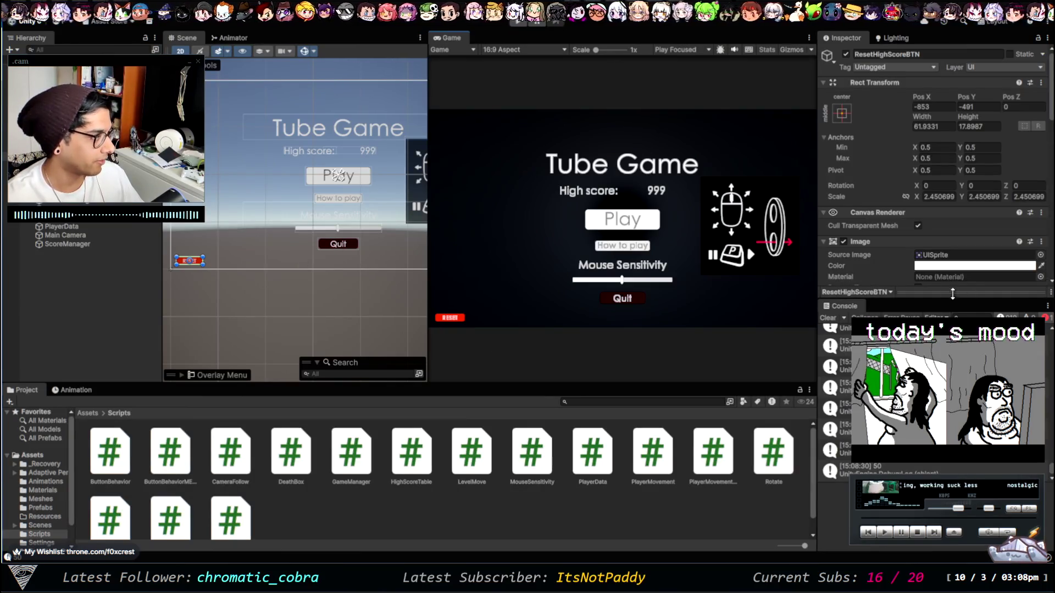
scroll(897, 259, down, 6)
scroll(896, 259, down, 8)
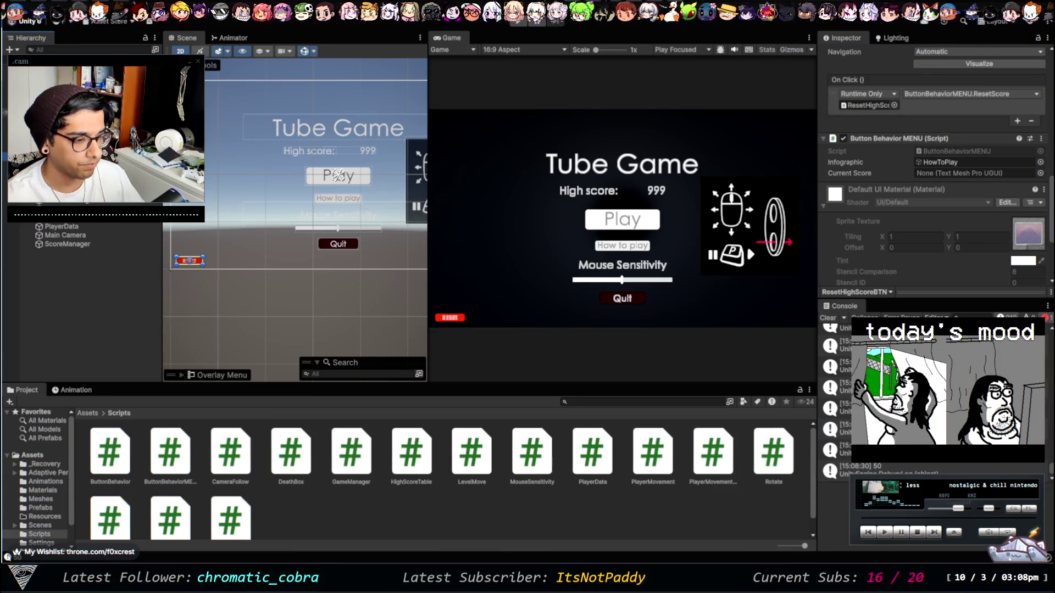
click(350, 150)
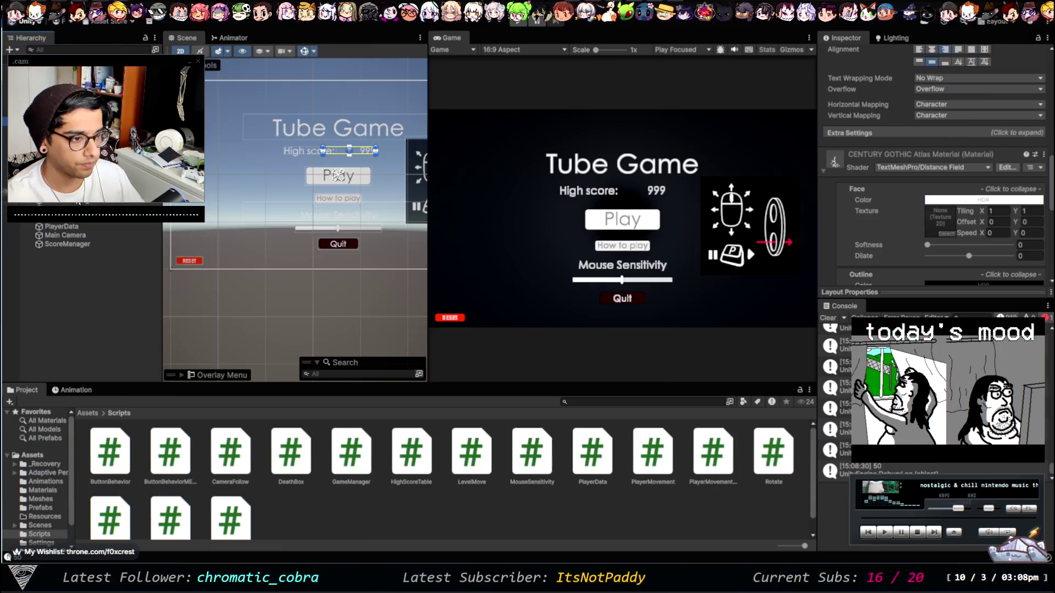
click(189, 261)
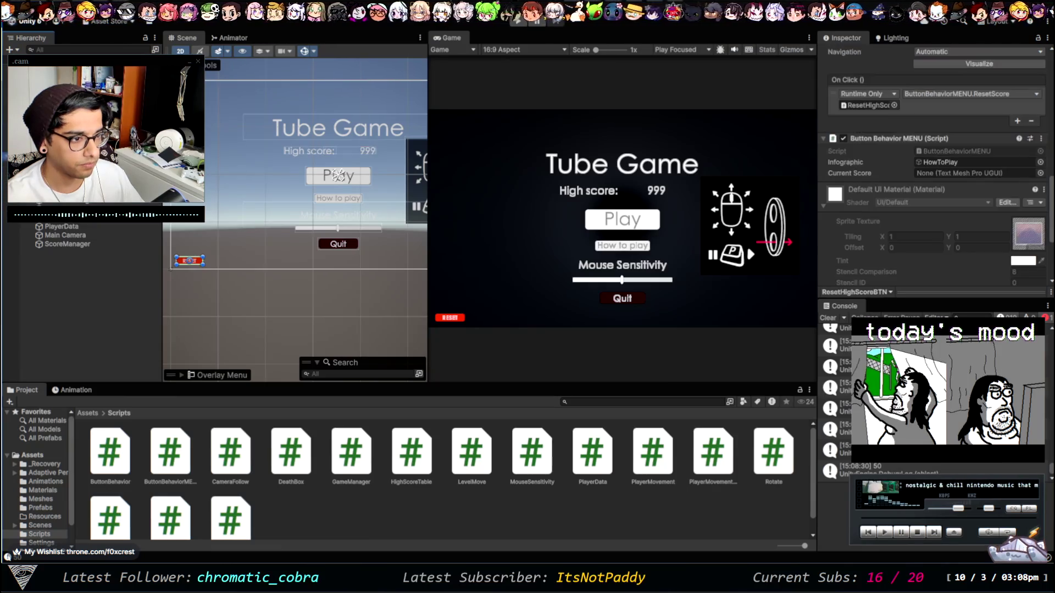
scroll(927, 251, down, 4)
scroll(928, 251, up, 4)
click(1022, 173)
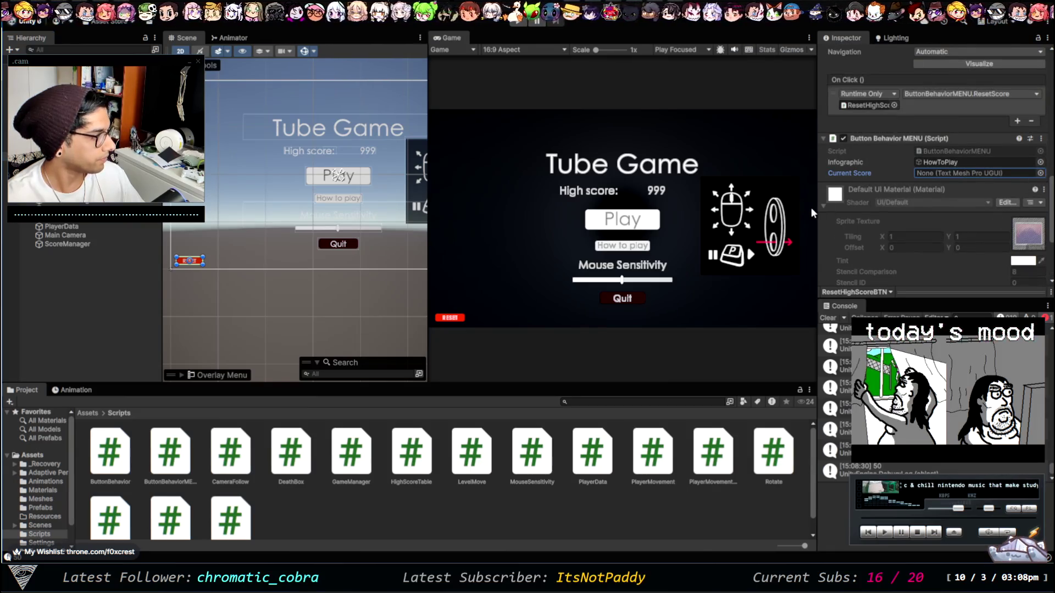
key(Return)
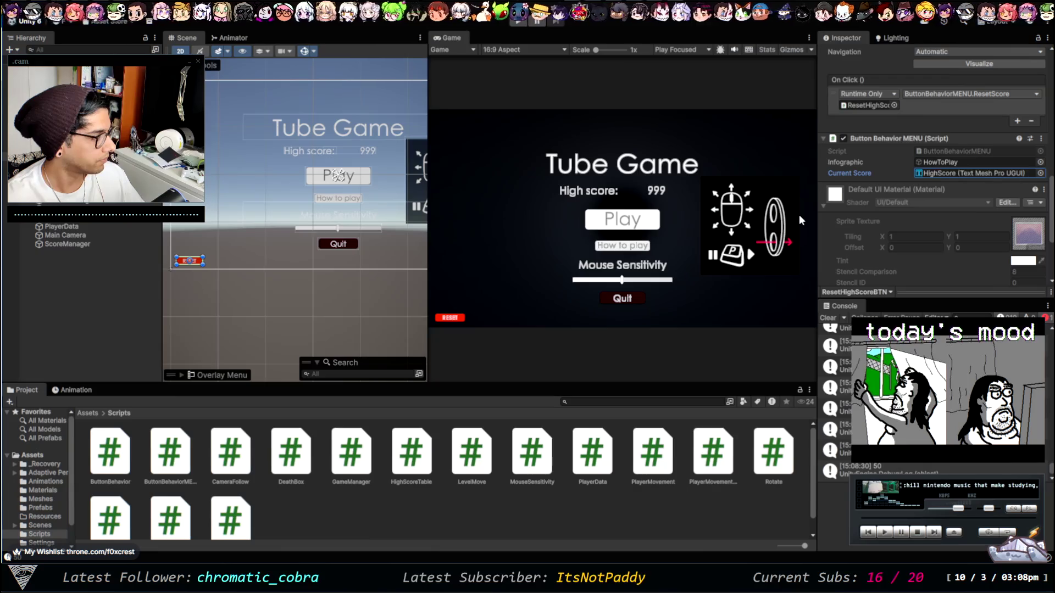
key(shift+space)
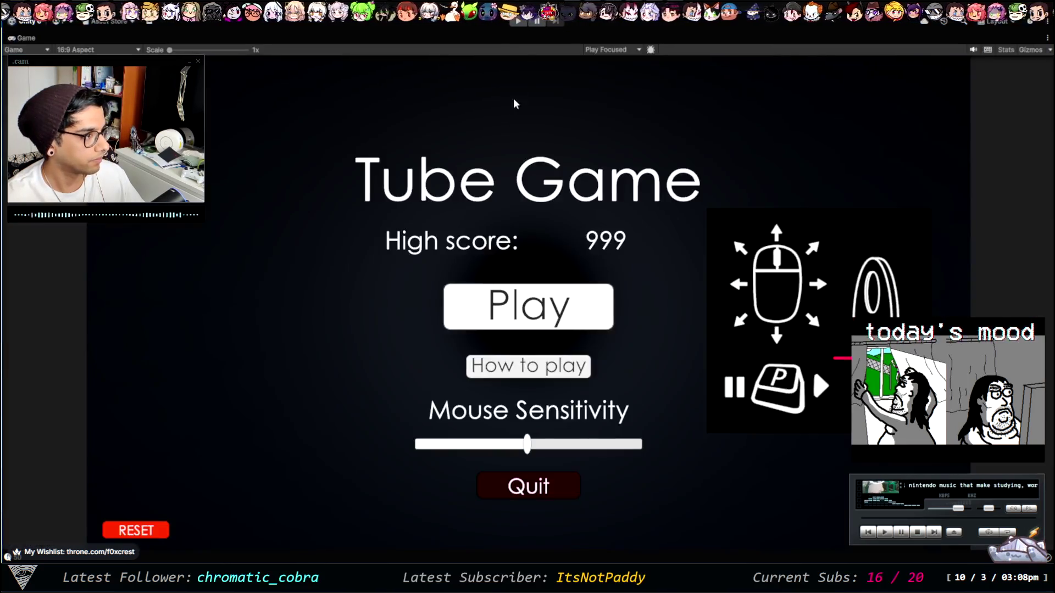
Step: Enter Play mode, play a round, return to the menu and reset the high score to 0
click(518, 22)
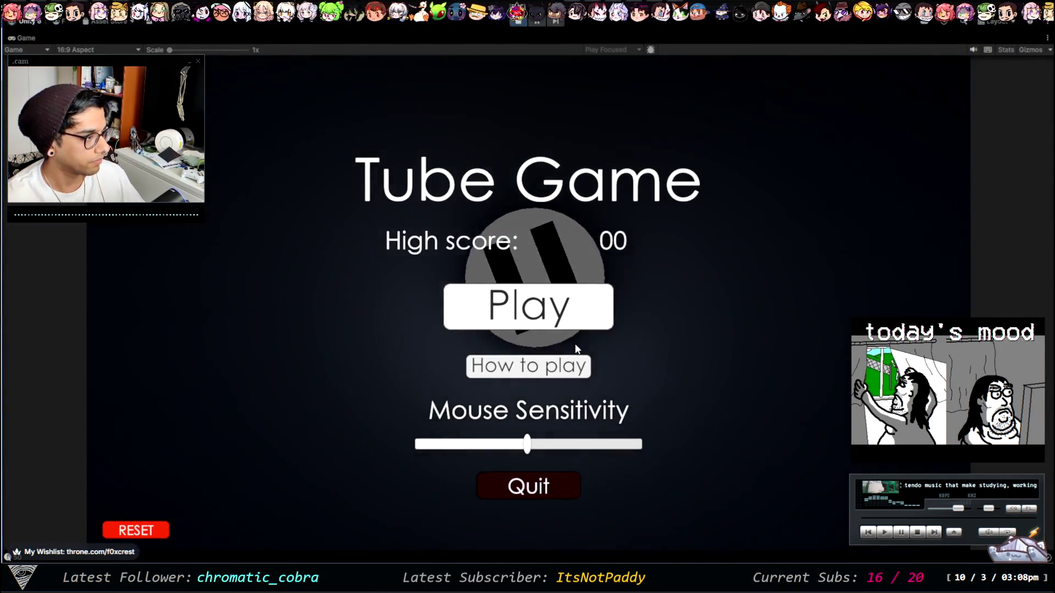
click(534, 307)
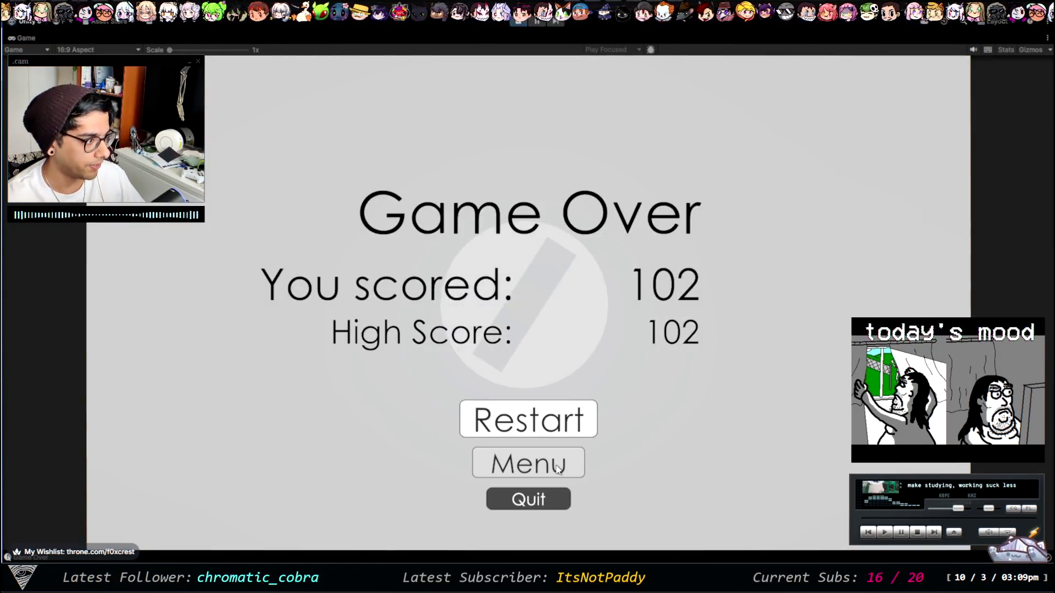
click(527, 463)
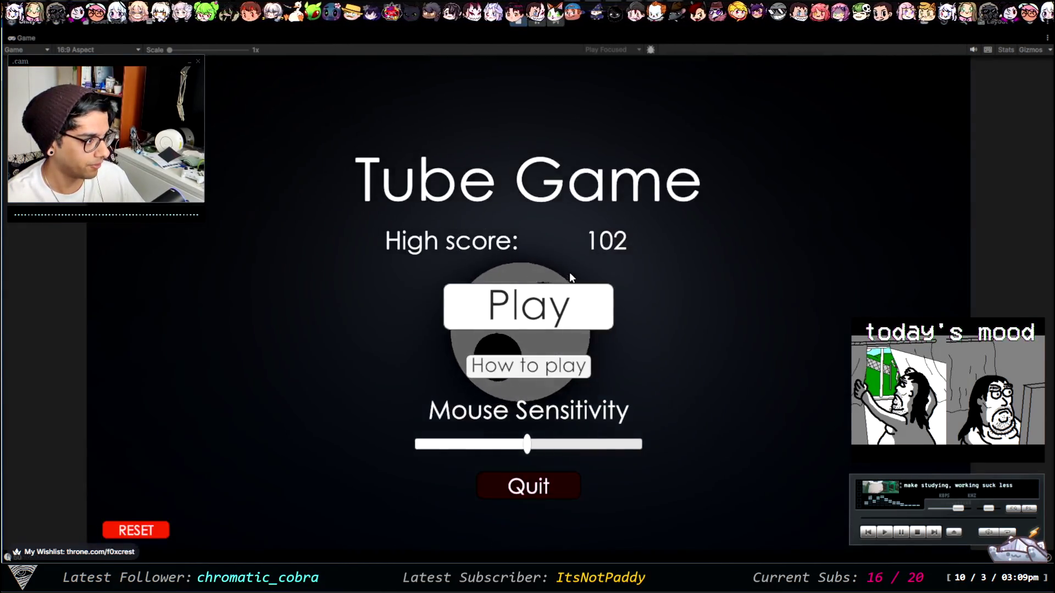
click(138, 531)
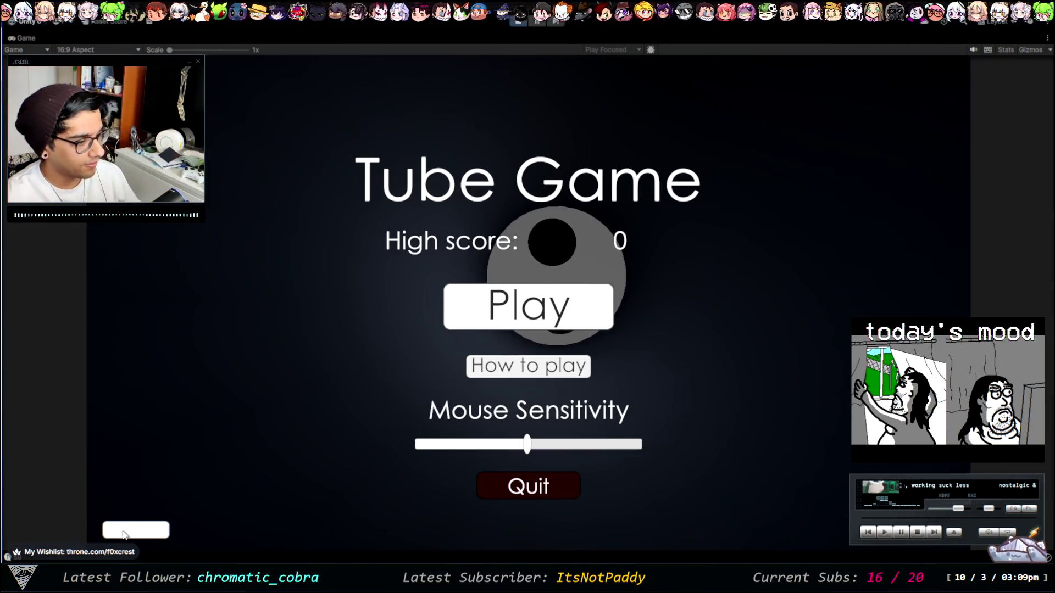
Step: Play another round, scoring 319, and return to the main menu
click(215, 470)
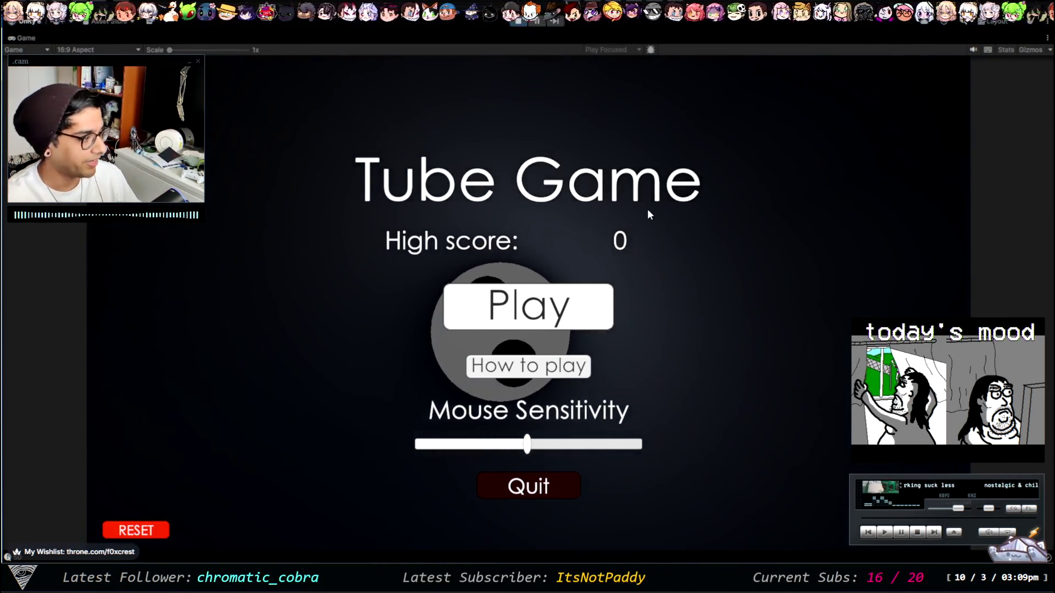
click(528, 307)
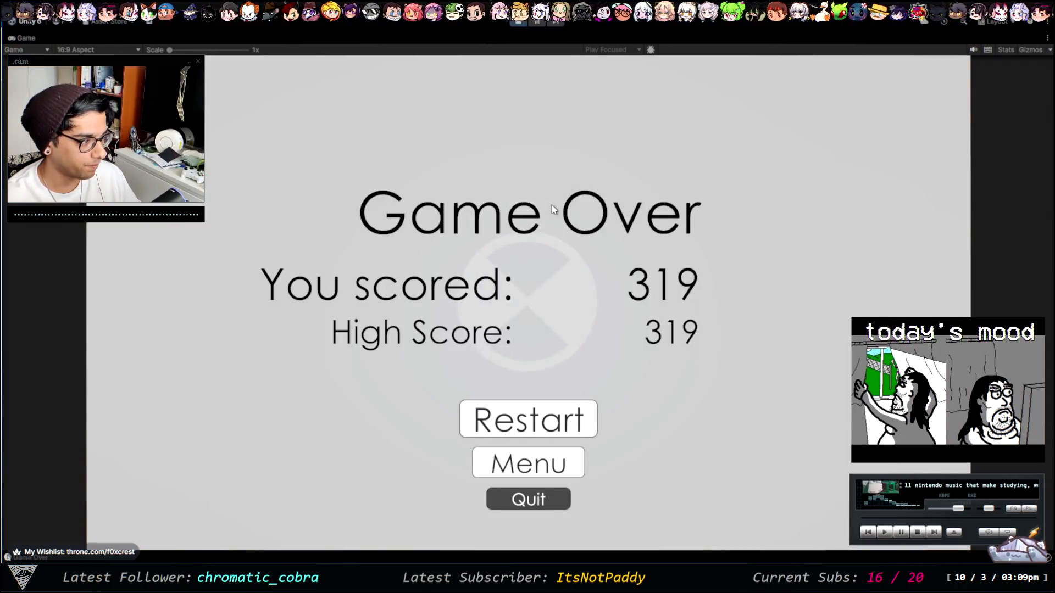
click(556, 460)
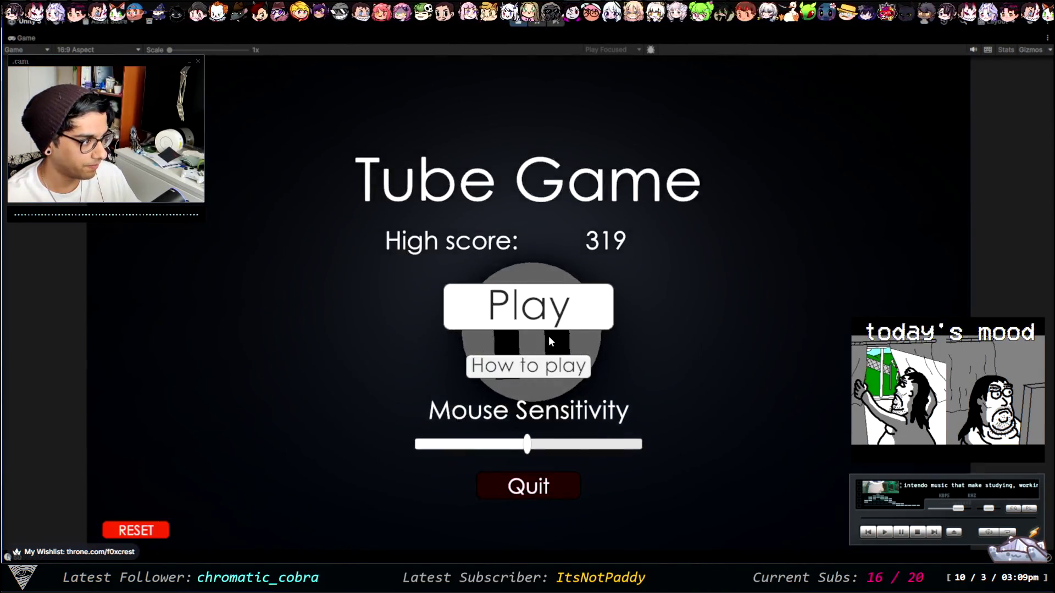
Step: Reset the high score, view How to Play, then play a round with a pause and return to the menu
click(136, 530)
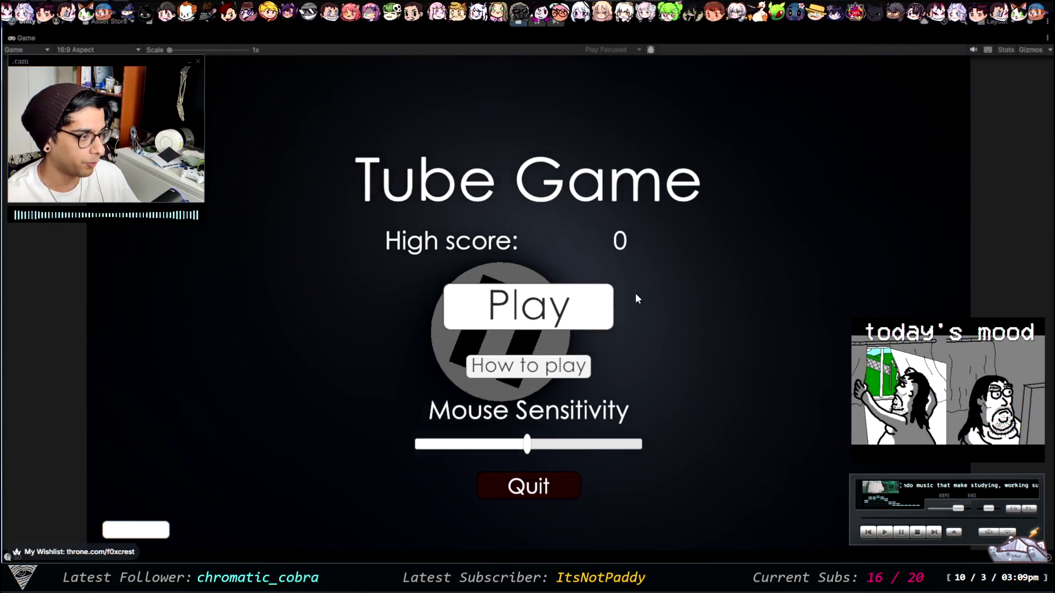
click(564, 378)
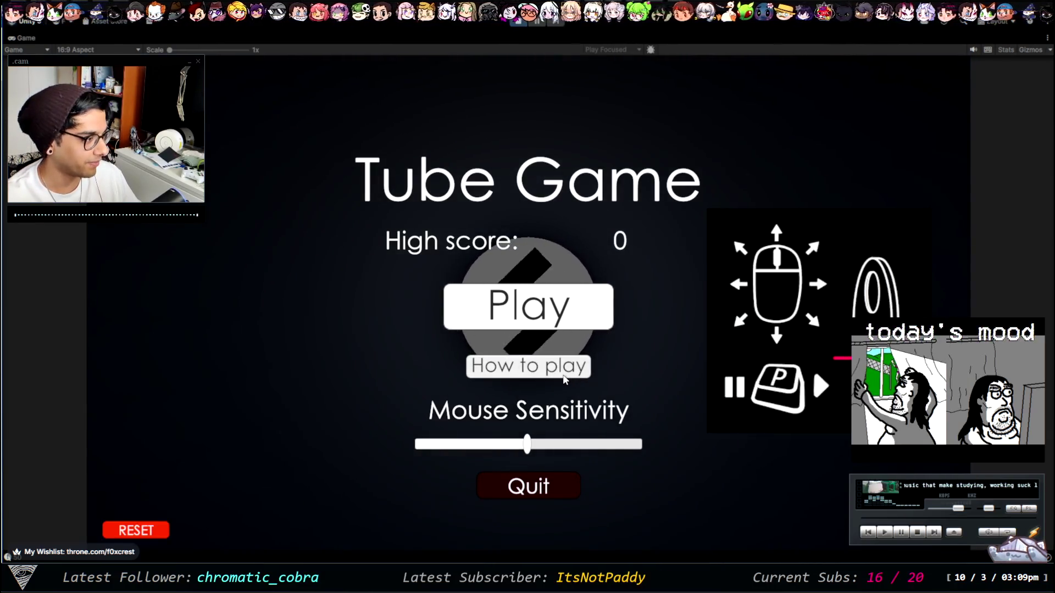
click(528, 307)
key(p)
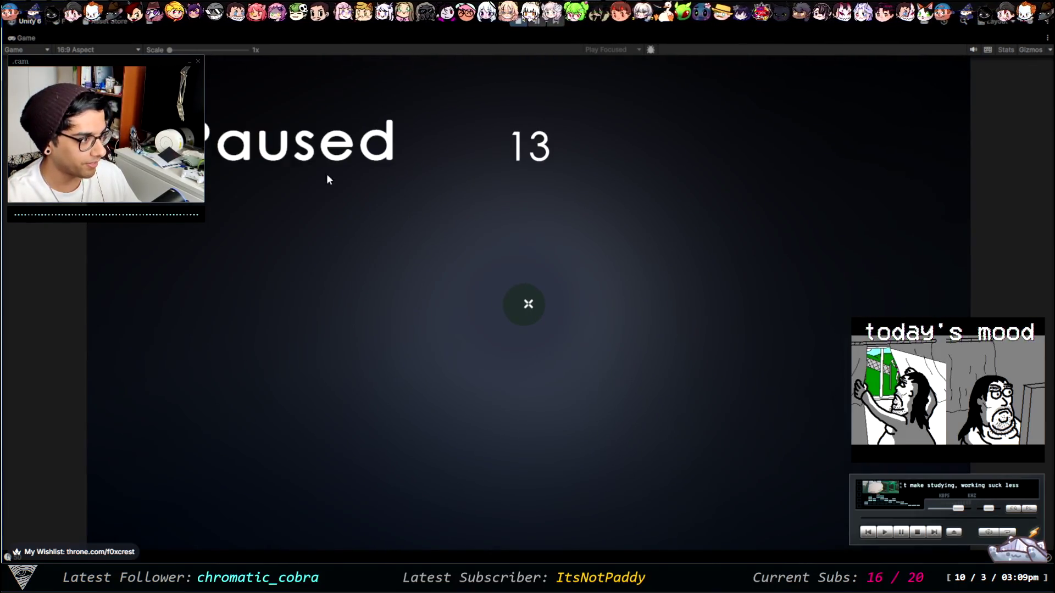
key(p)
key(p)
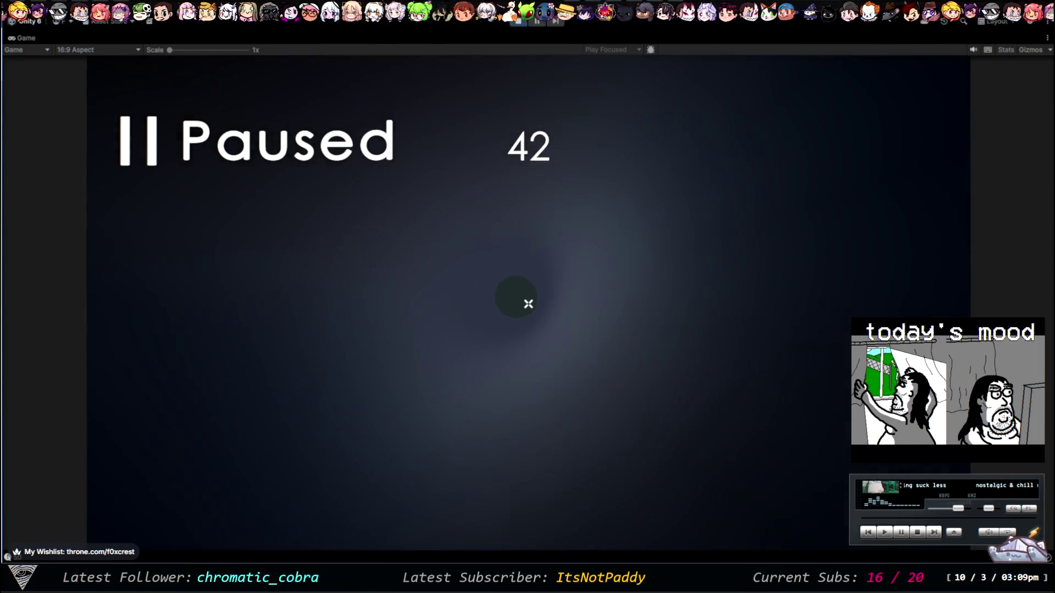
click(528, 304)
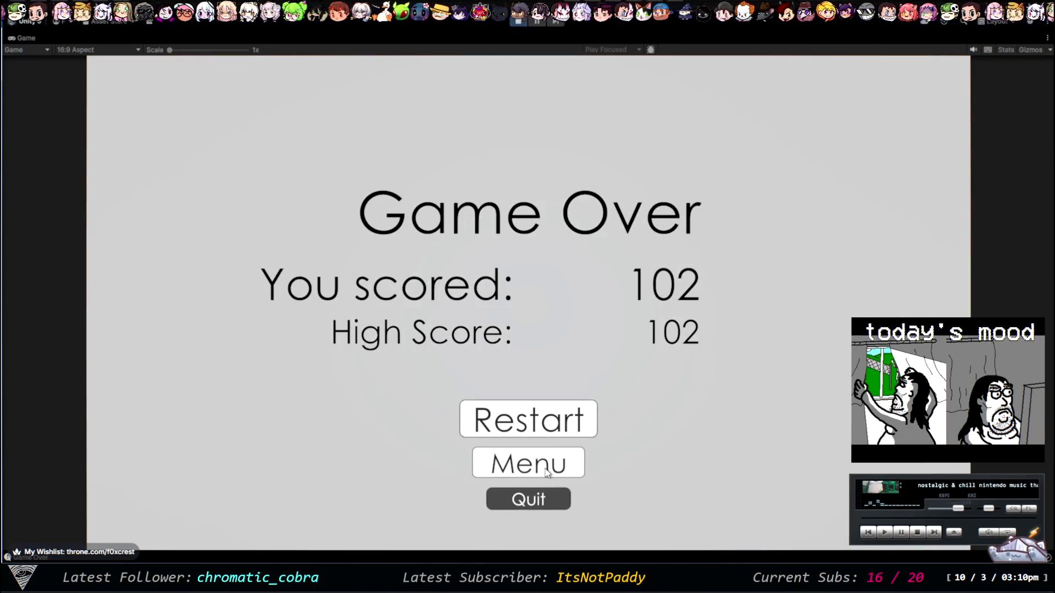
click(545, 471)
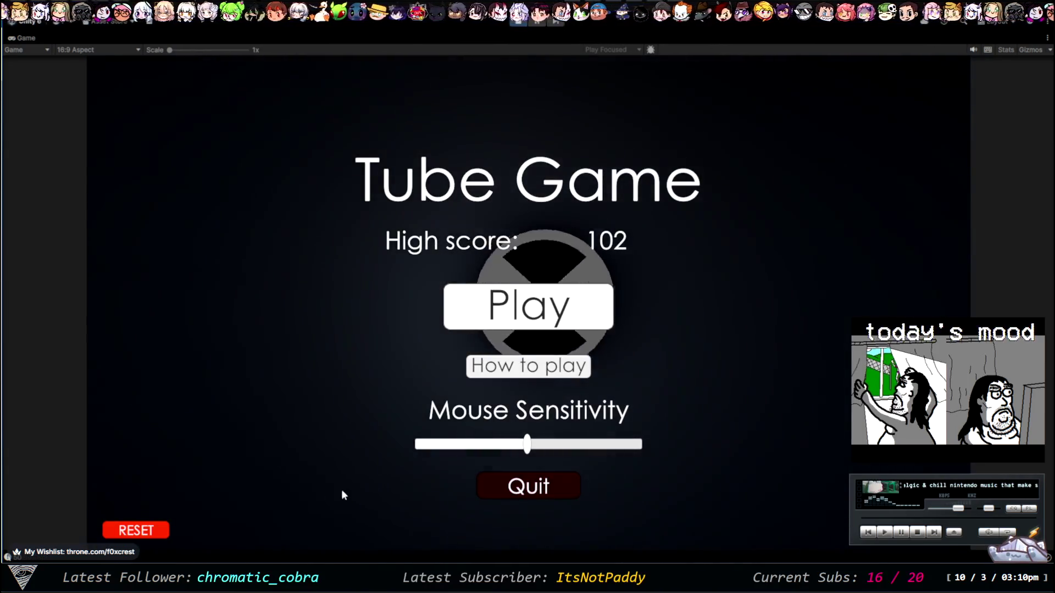
Step: Test the RESET button repeatedly and drag Mouse Sensitivity down to its minimum
click(138, 531)
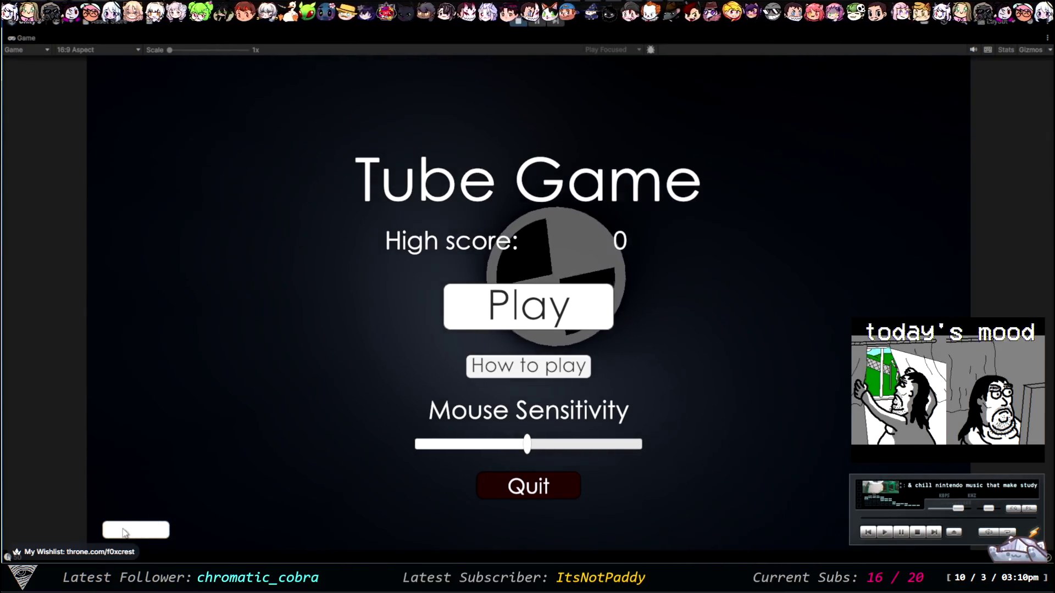
click(423, 246)
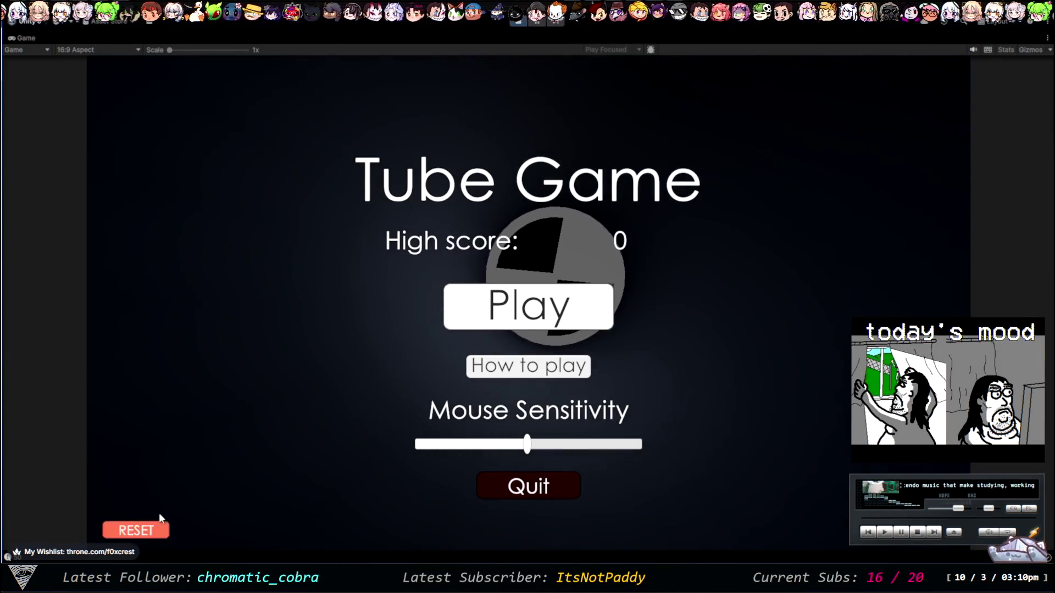
click(157, 525)
click(351, 425)
click(145, 522)
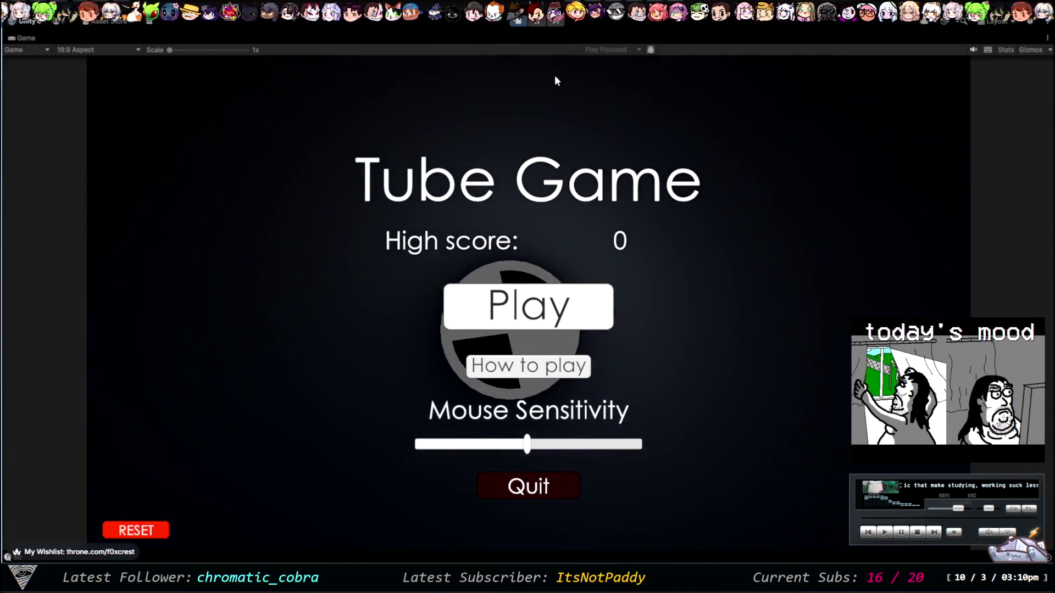
drag(527, 444, 407, 444)
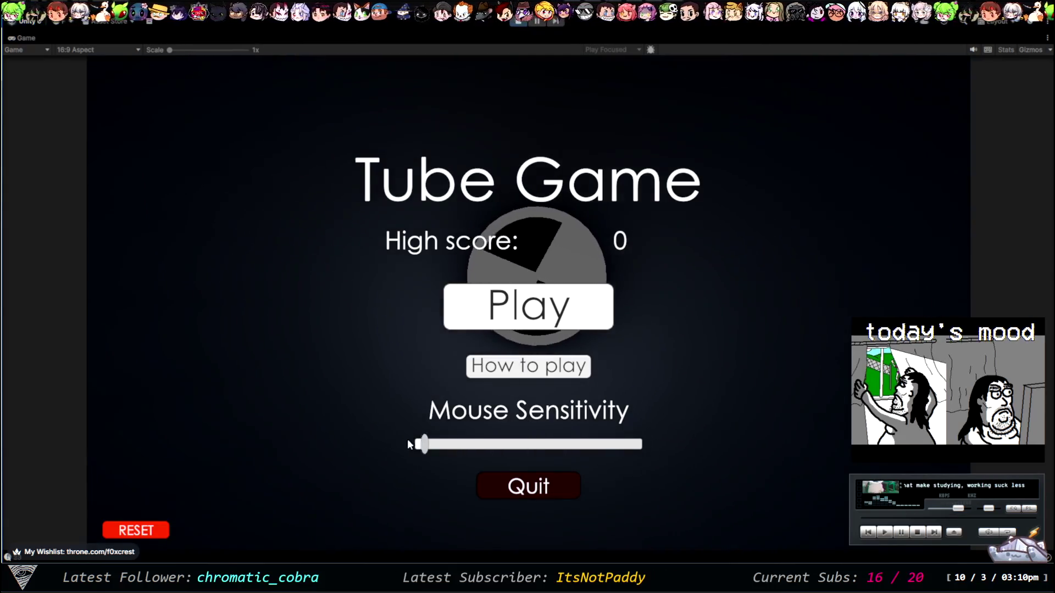
Step: Play a final round scoring 102, return to the menu, and exit Play mode
click(555, 300)
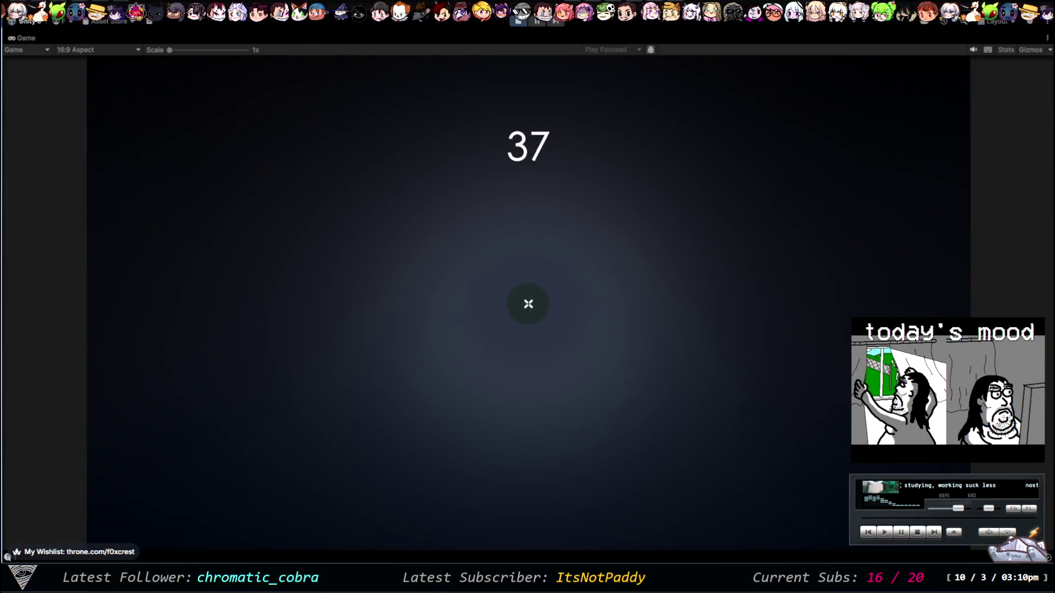
key(ctrl+s)
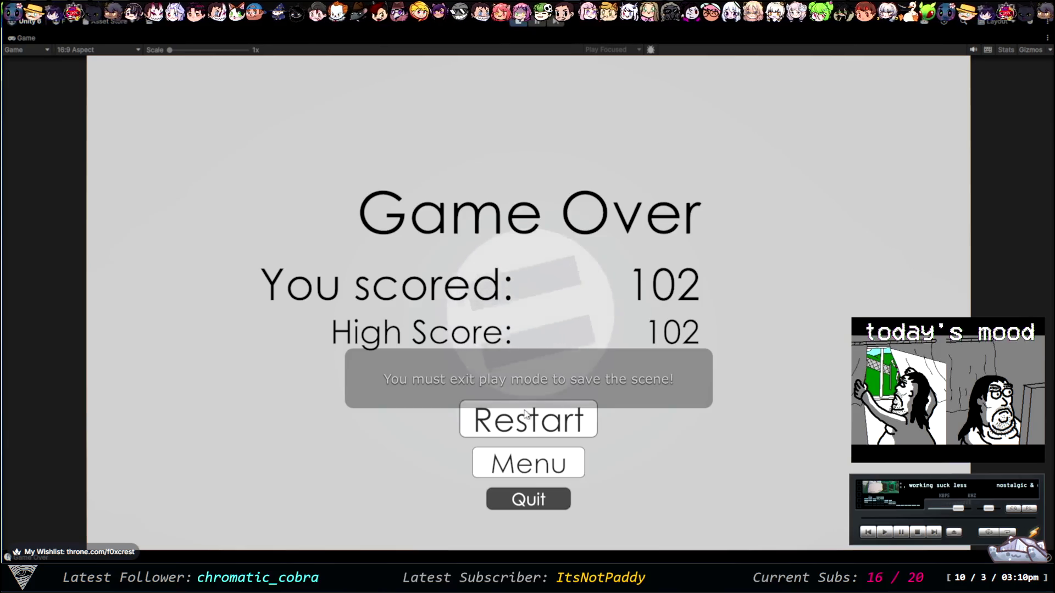
click(550, 465)
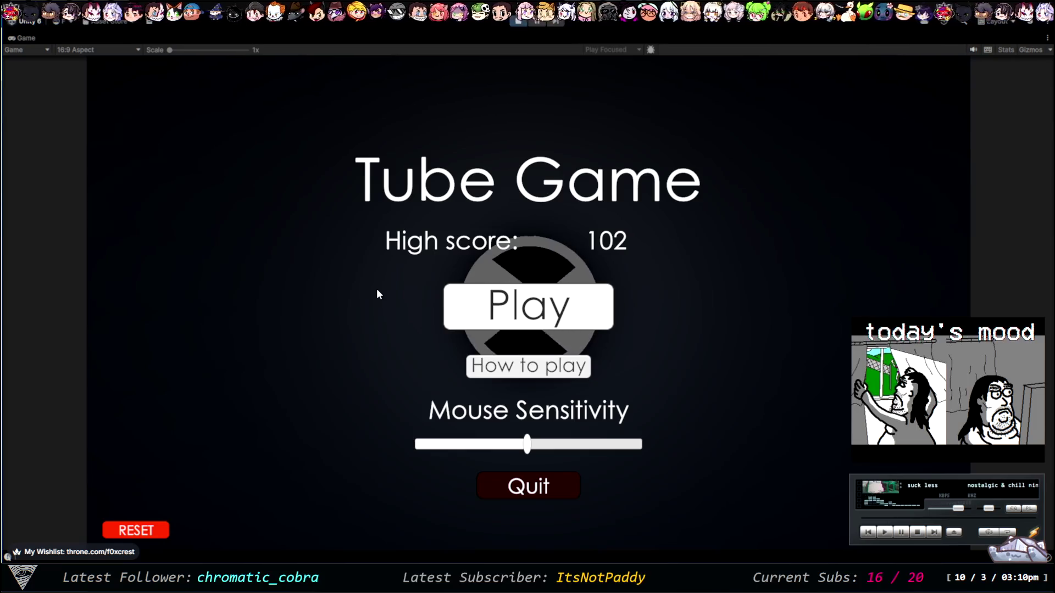
click(514, 23)
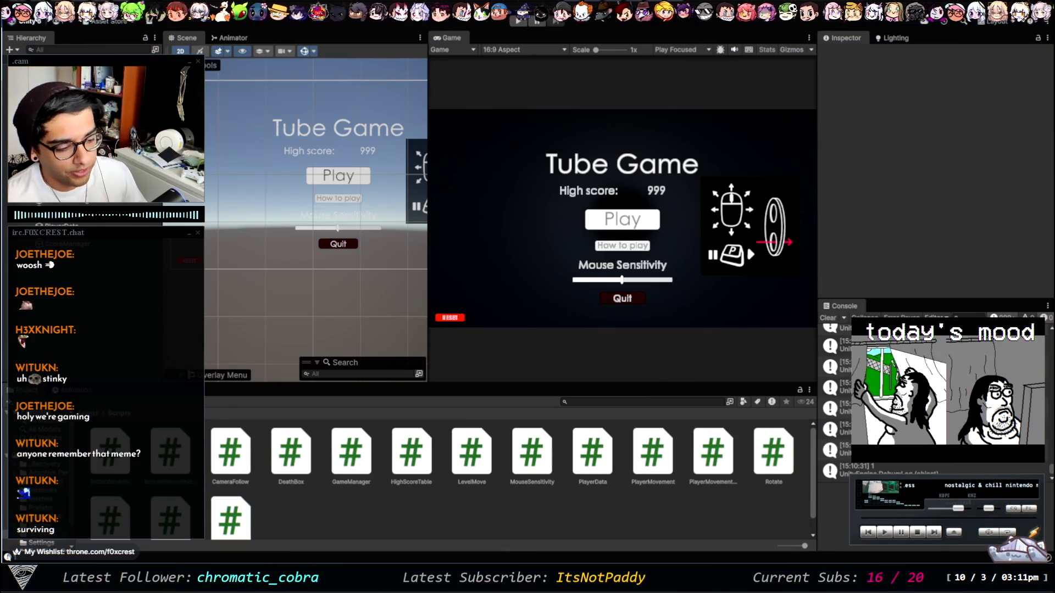
Step: Alt-Tab to the browser showing the Tube Game! Trello board
key(alt+Tab)
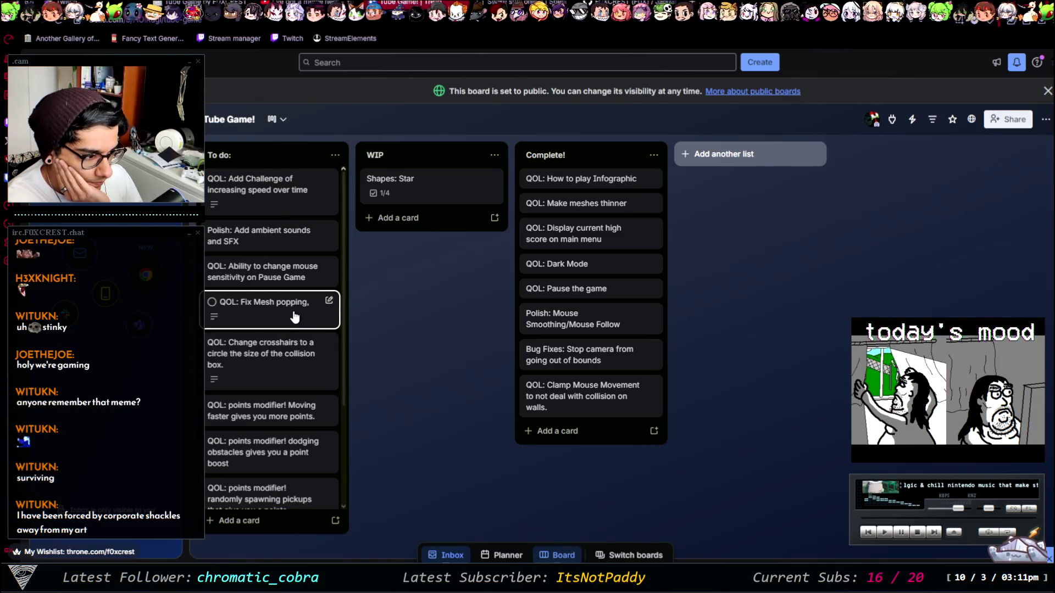
Step: Move the 'Polish: Add ambient sounds and SFX' card to the top of the WIP list
drag(291, 250, 423, 202)
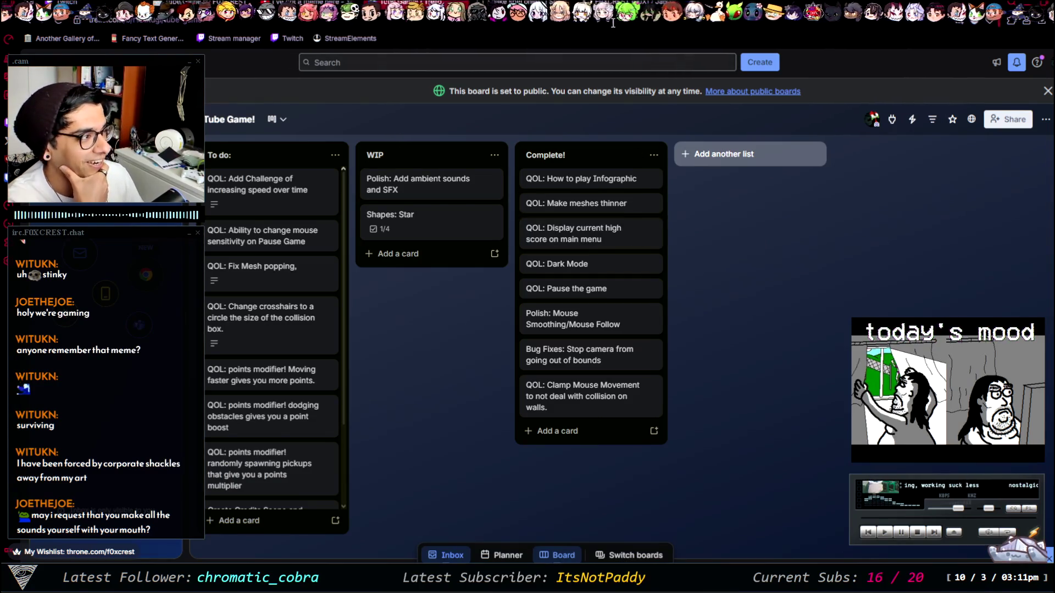
key(ctrl+Tab)
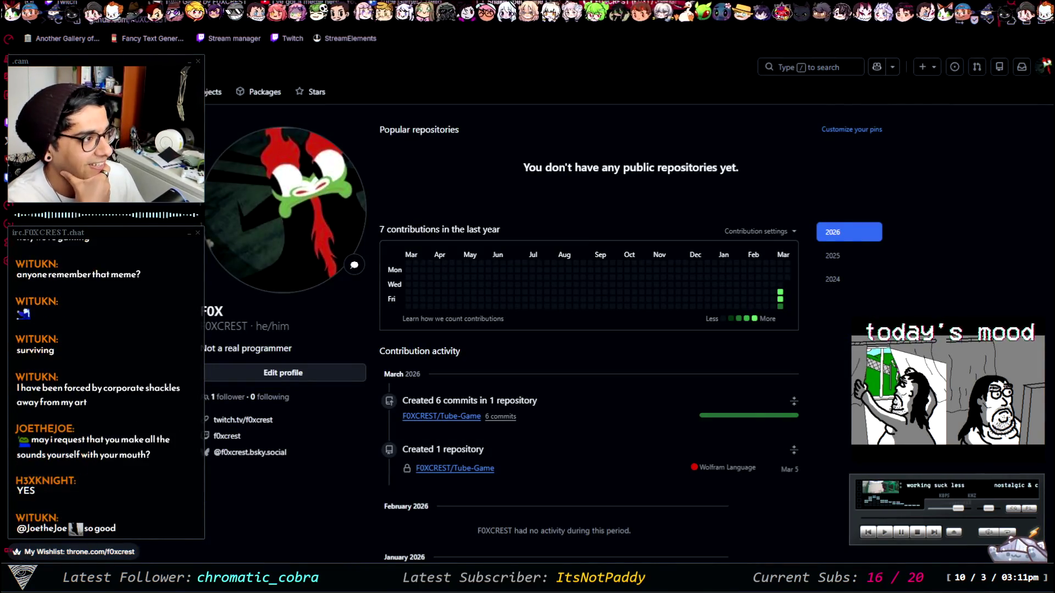
key(ctrl+Tab)
key(ctrl+Tab)
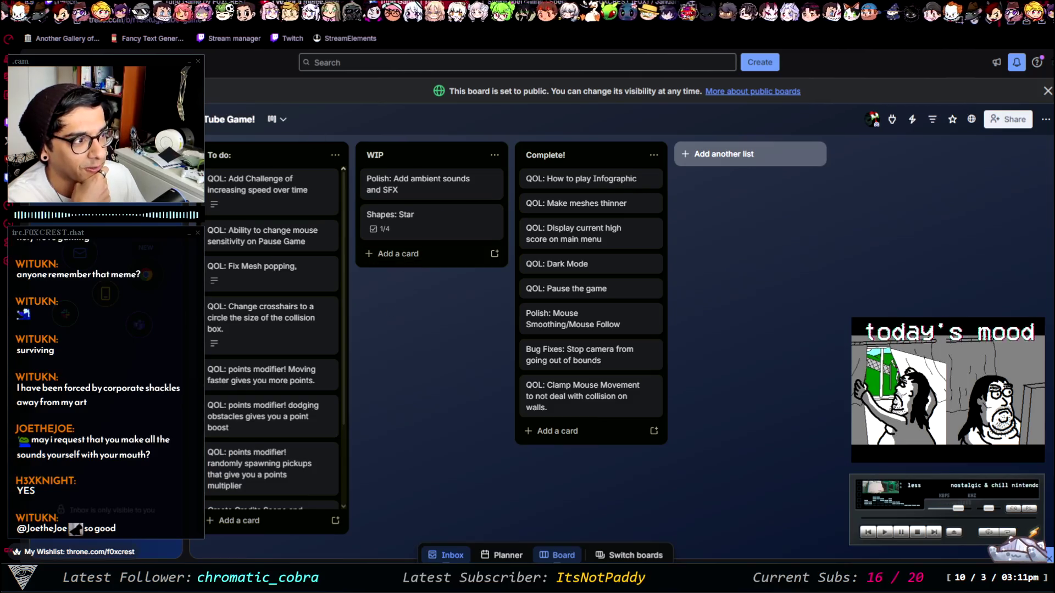
Step: Cycle through the browser tabs, then return to the Unity Editor
key(ctrl+Tab)
key(ctrl+Tab)
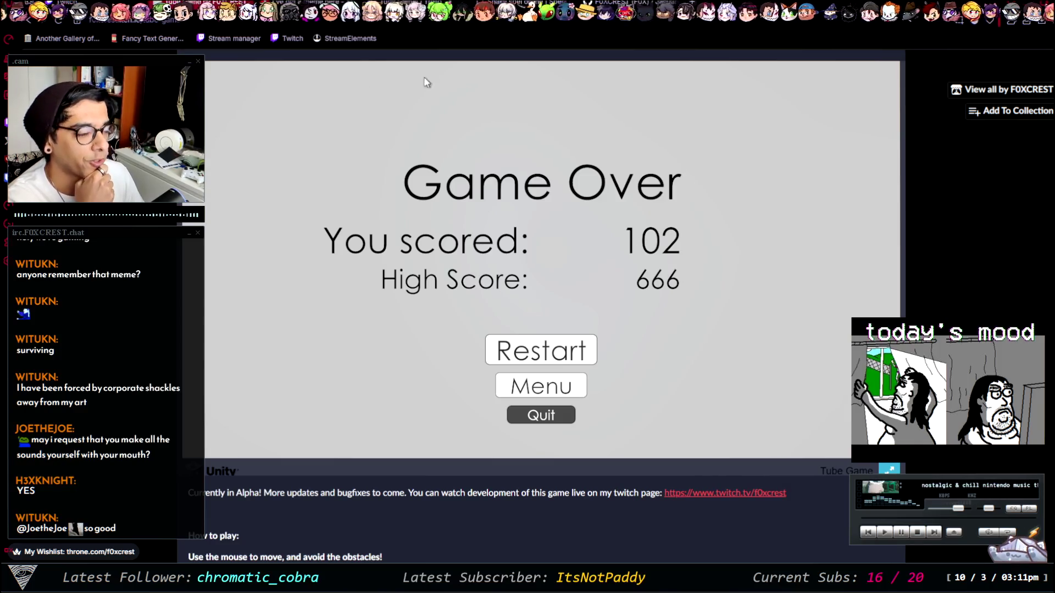
key(ctrl+shift+Tab)
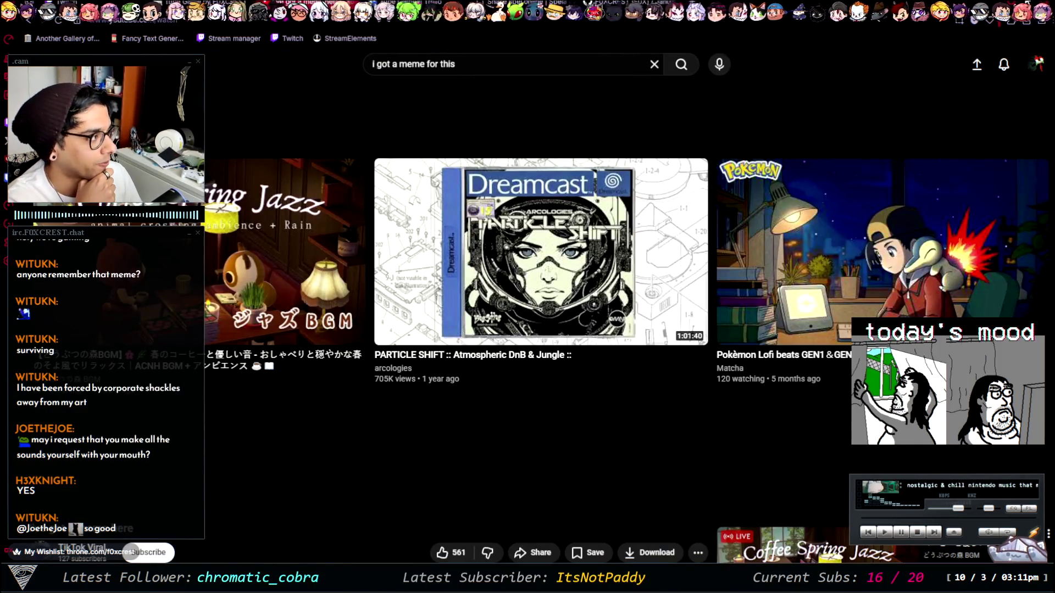
key(alt+Tab)
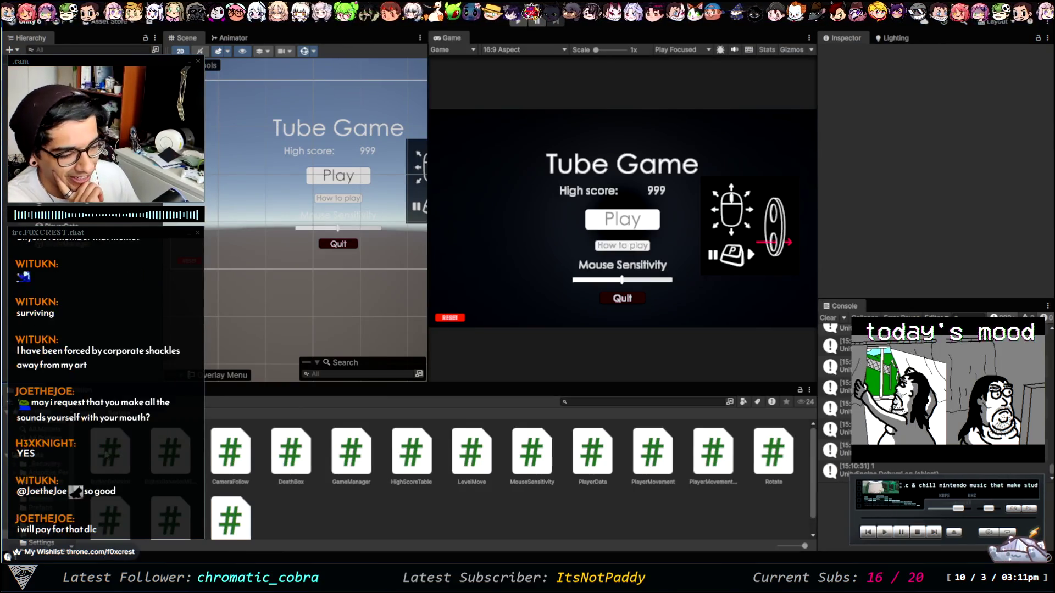
Step: Open the TubeGame_Endless scene from the Assets > Scenes folder
scroll(49, 556, down, 2)
click(39, 517)
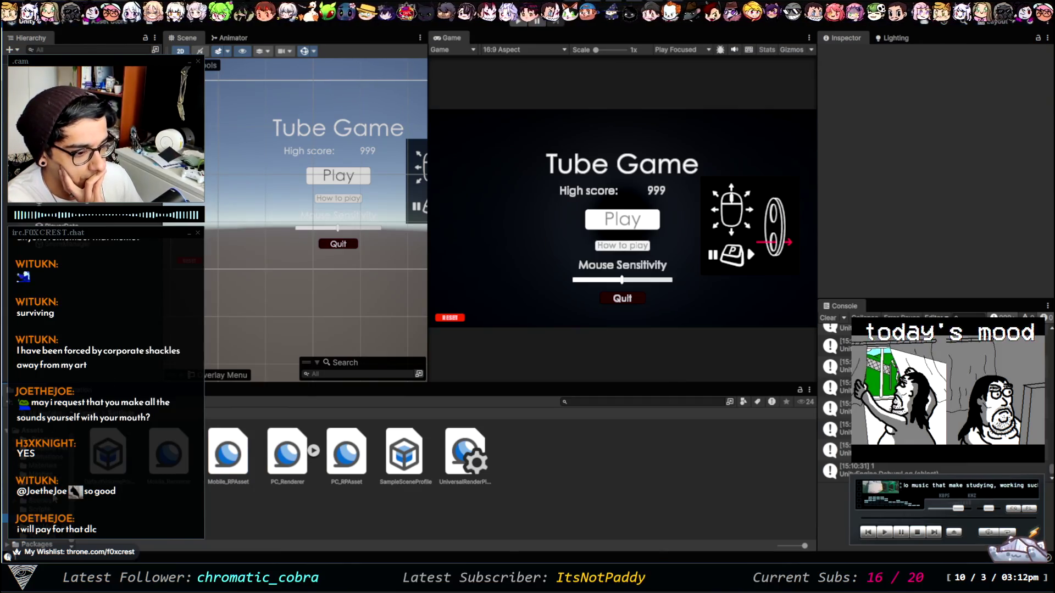
click(55, 500)
double_click(227, 451)
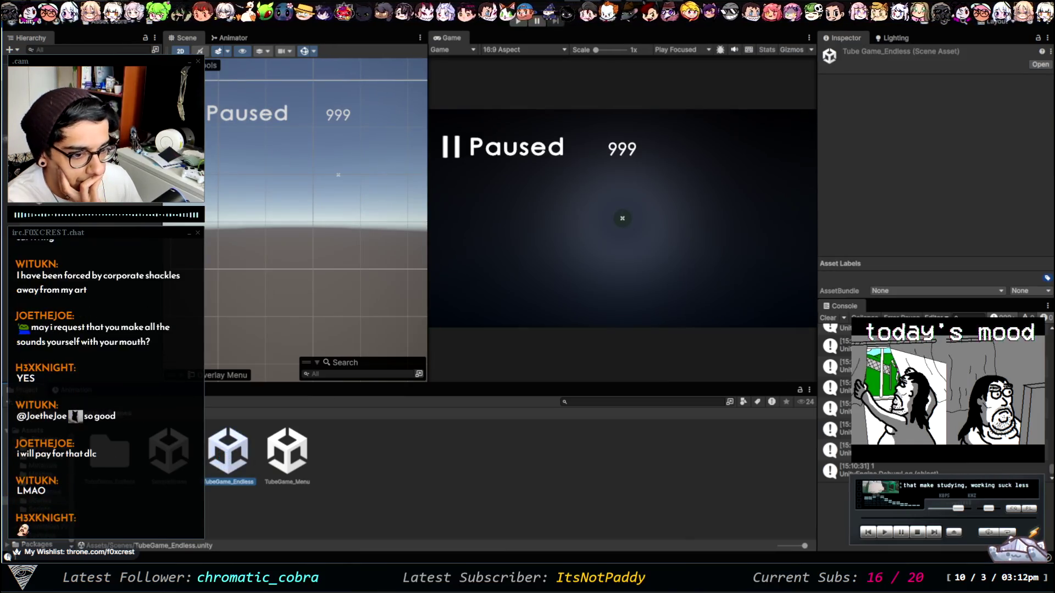
Step: Select GameOverScreen under the GameplayUI canvas and make it active
click(50, 248)
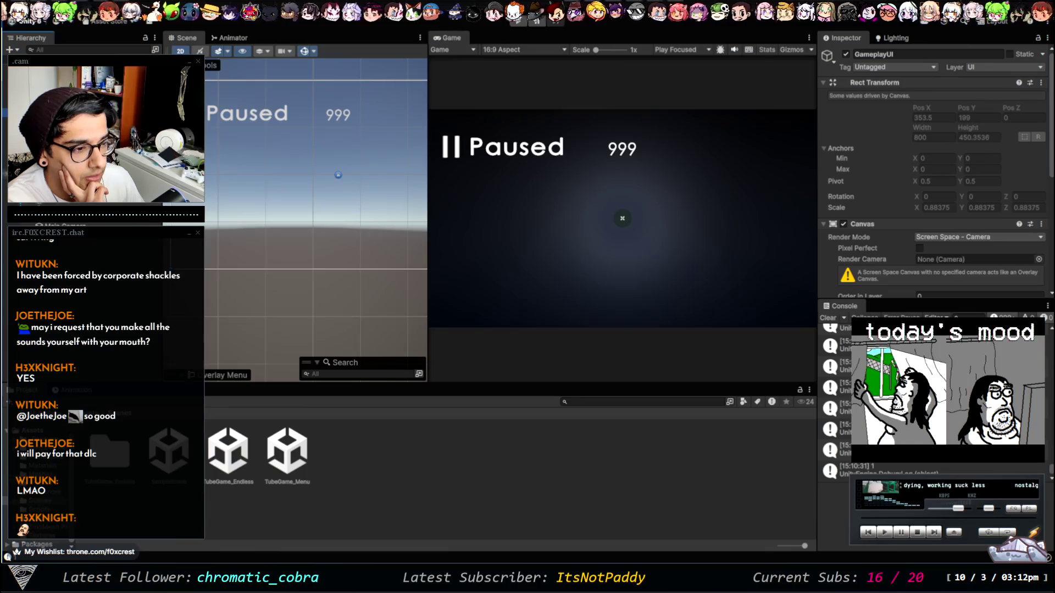
click(49, 259)
click(846, 53)
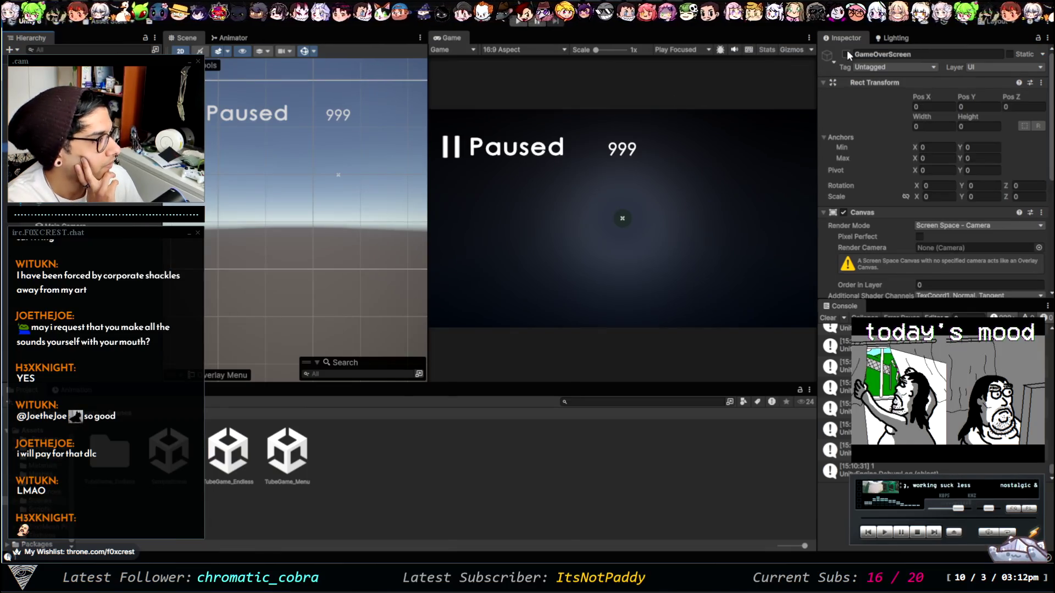
scroll(82, 264, up, 5)
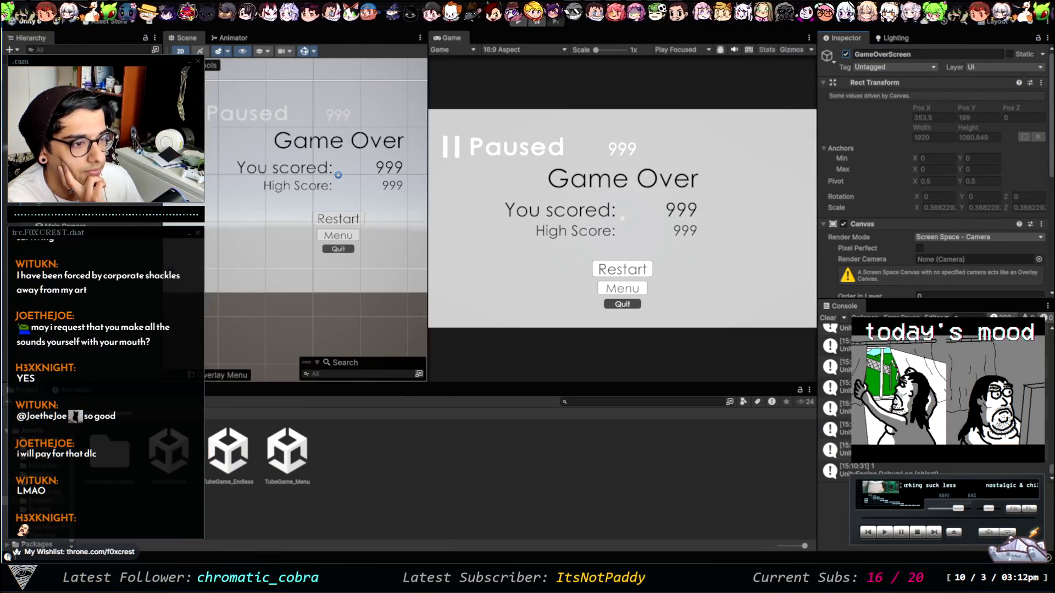
Step: Set the Game Over background Image's color to black
click(61, 269)
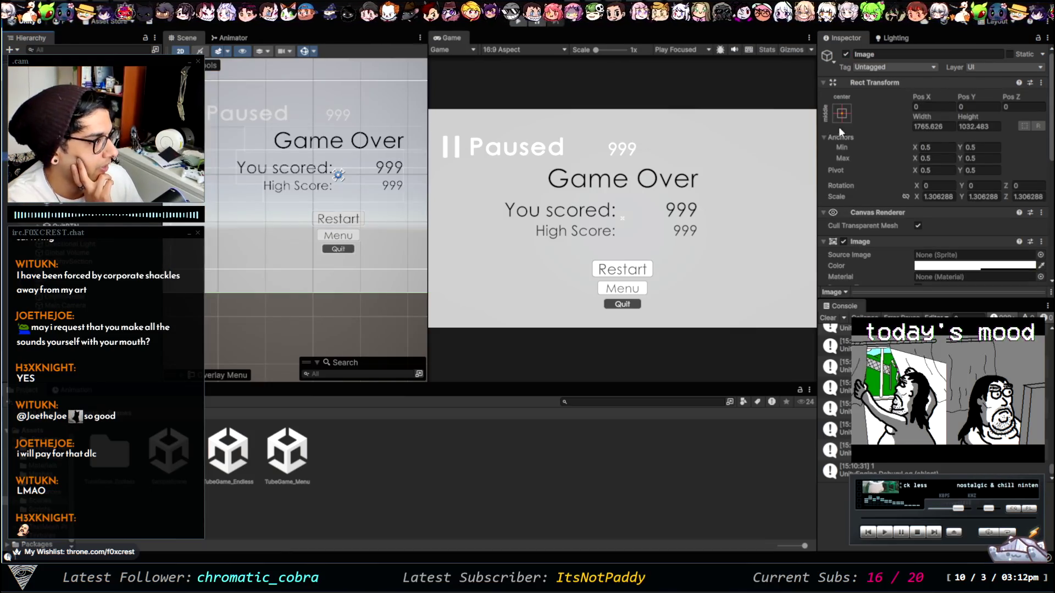
click(846, 54)
click(846, 54)
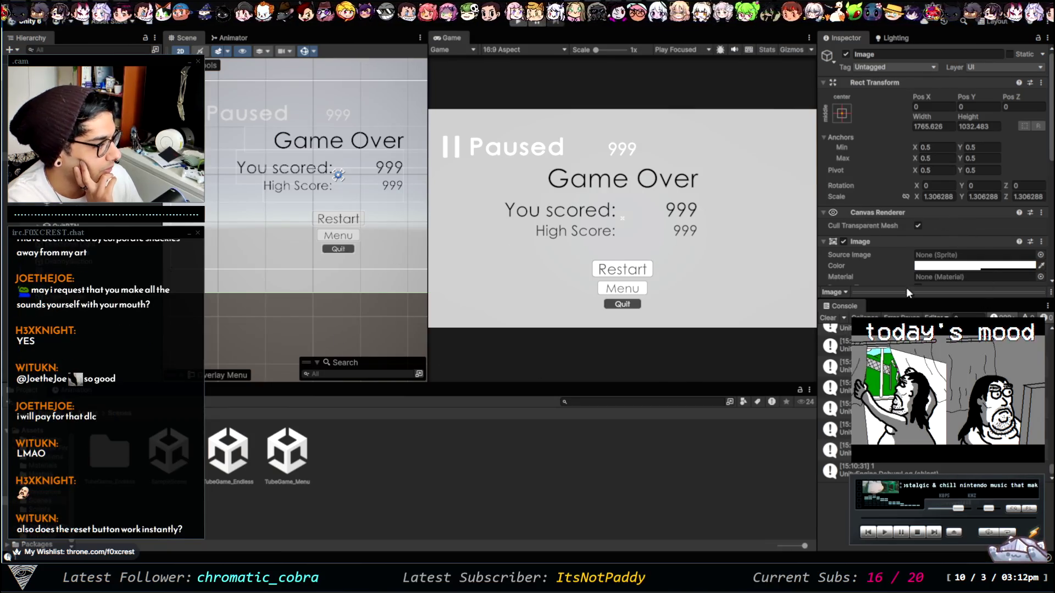
click(975, 266)
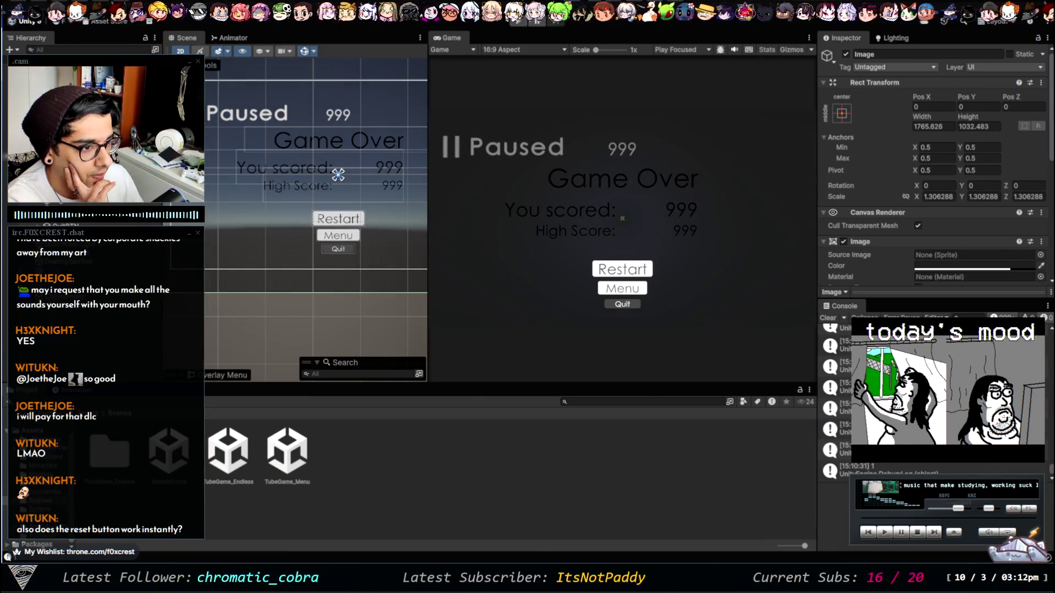
click(338, 140)
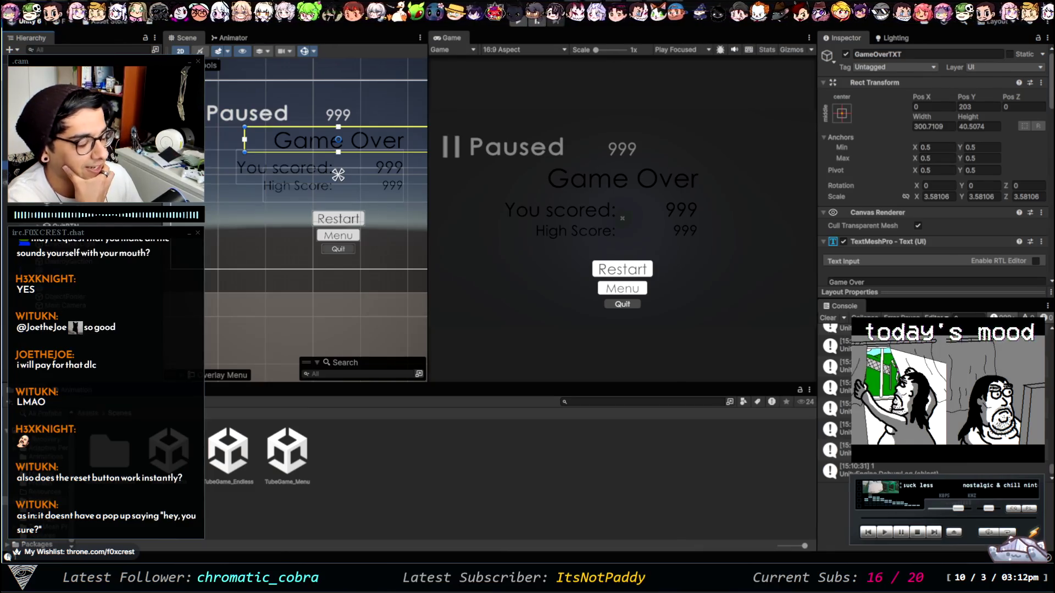
Step: Set the GameOverTXT title's vertex color to bright red
scroll(853, 190, down, 5)
scroll(853, 195, down, 1)
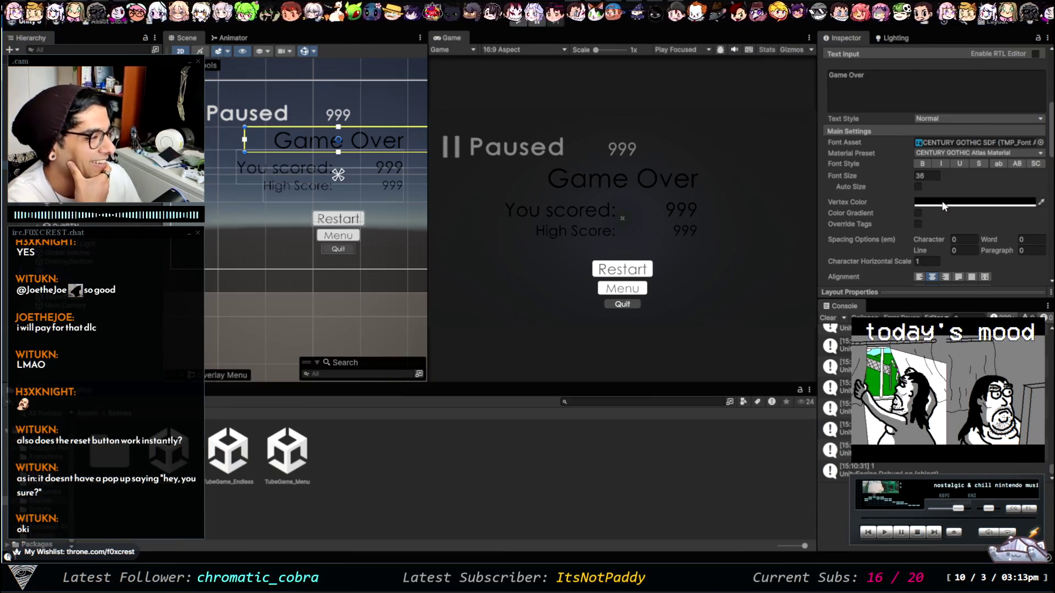
key(ctrl+v)
key(ctrl+v)
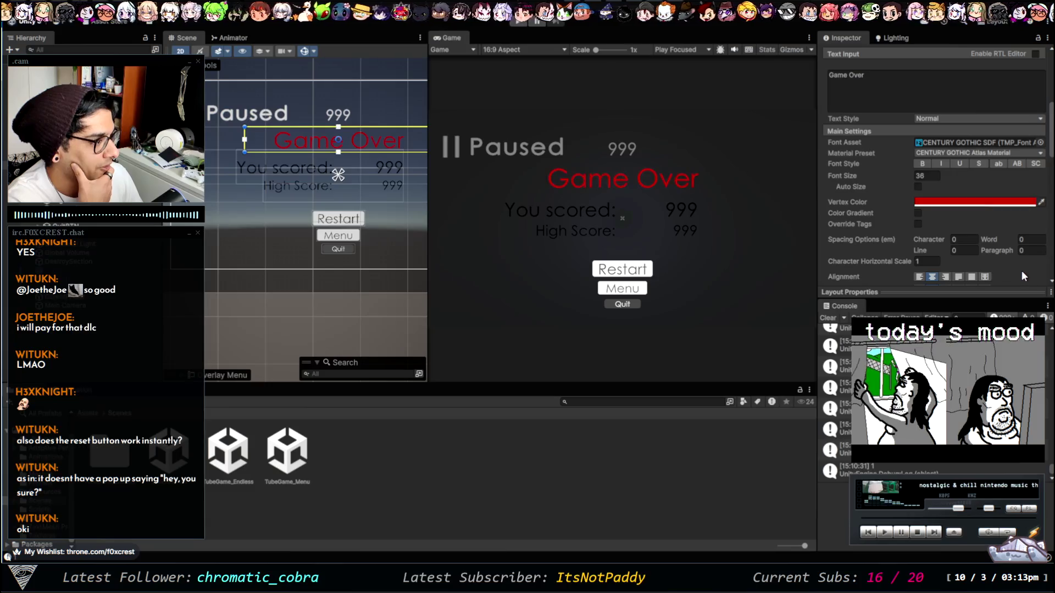
key(ctrl+z)
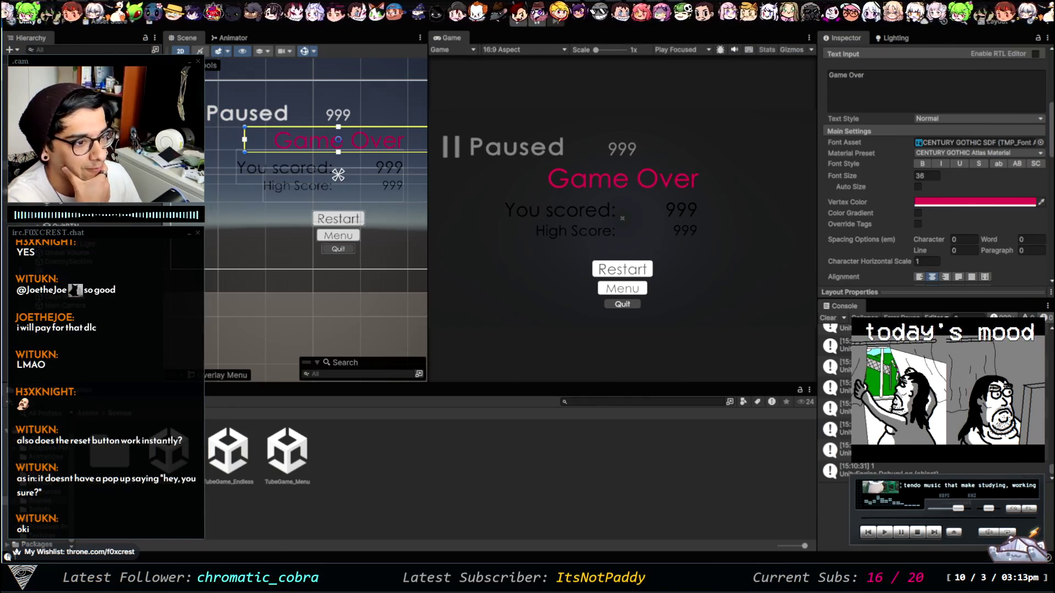
Step: Set the 'You scored:' label's vertex color to white
click(286, 168)
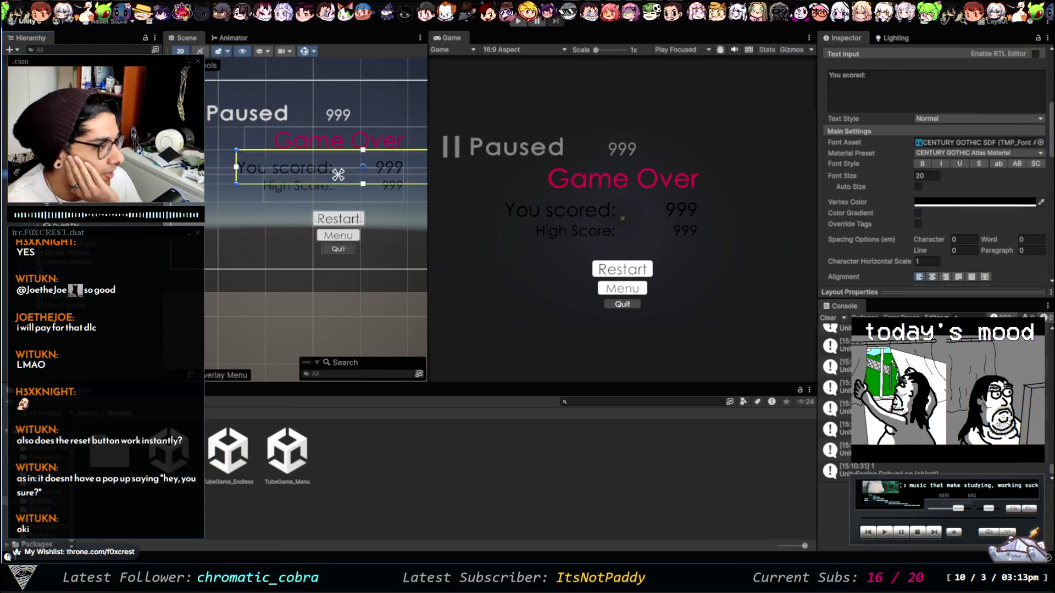
key(ctrl+z)
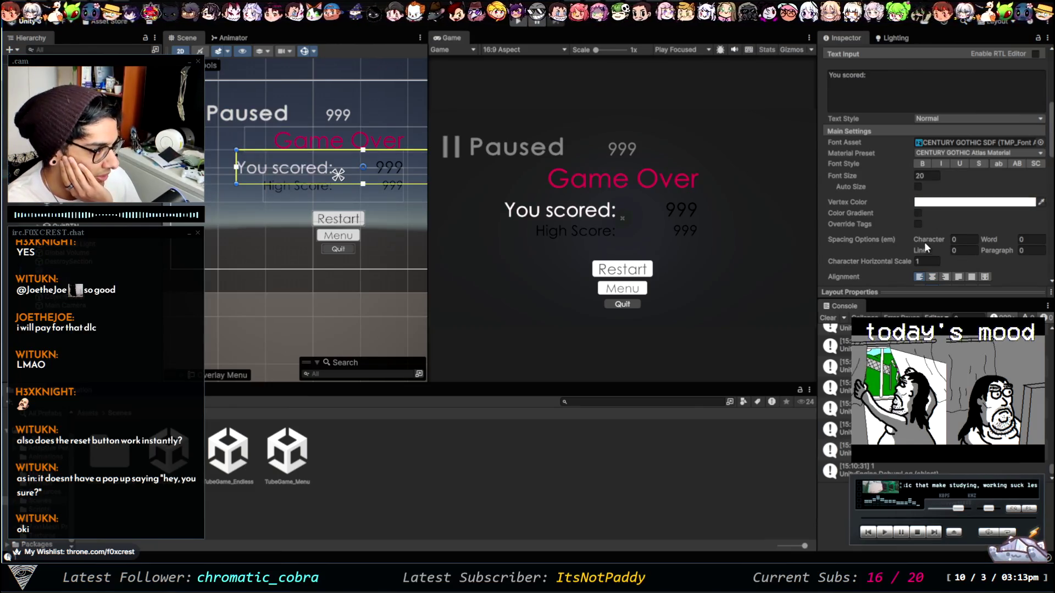
click(728, 461)
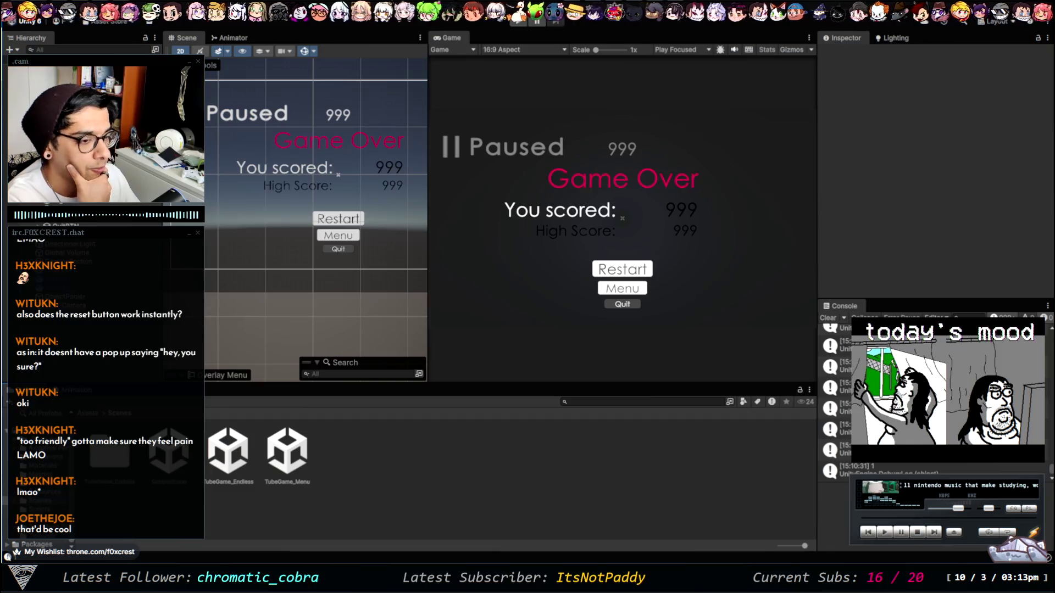
Step: Make the High Score label and the final score 999 text white
click(402, 200)
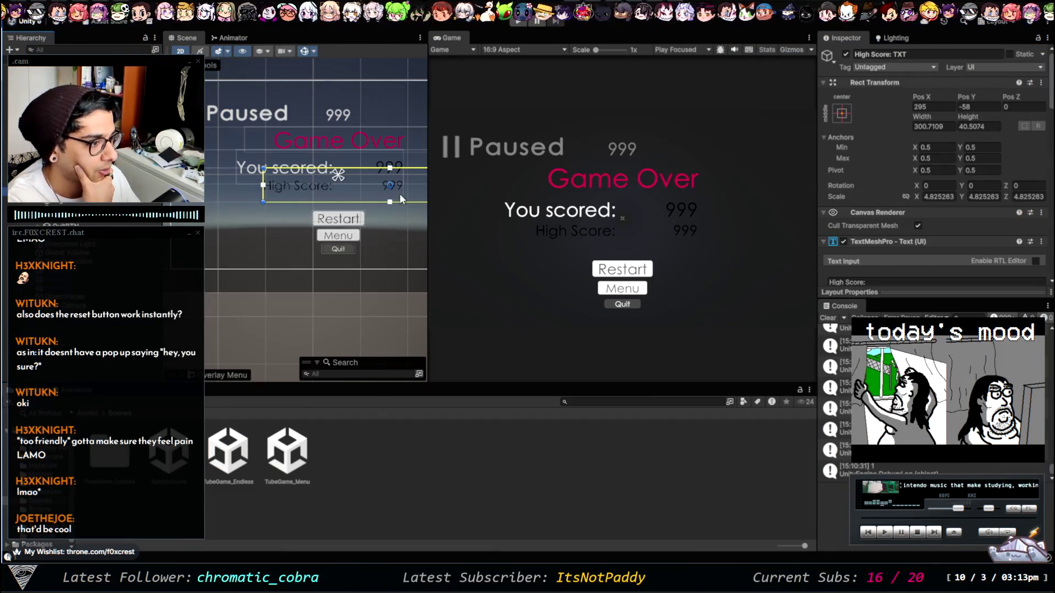
scroll(884, 242, down, 5)
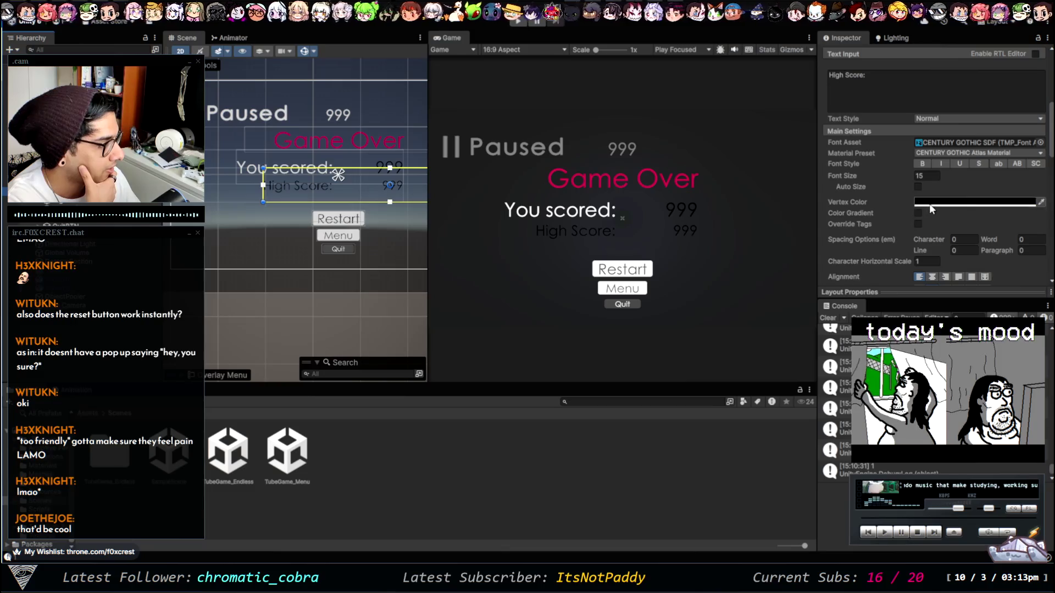
key(ctrl+z)
click(534, 458)
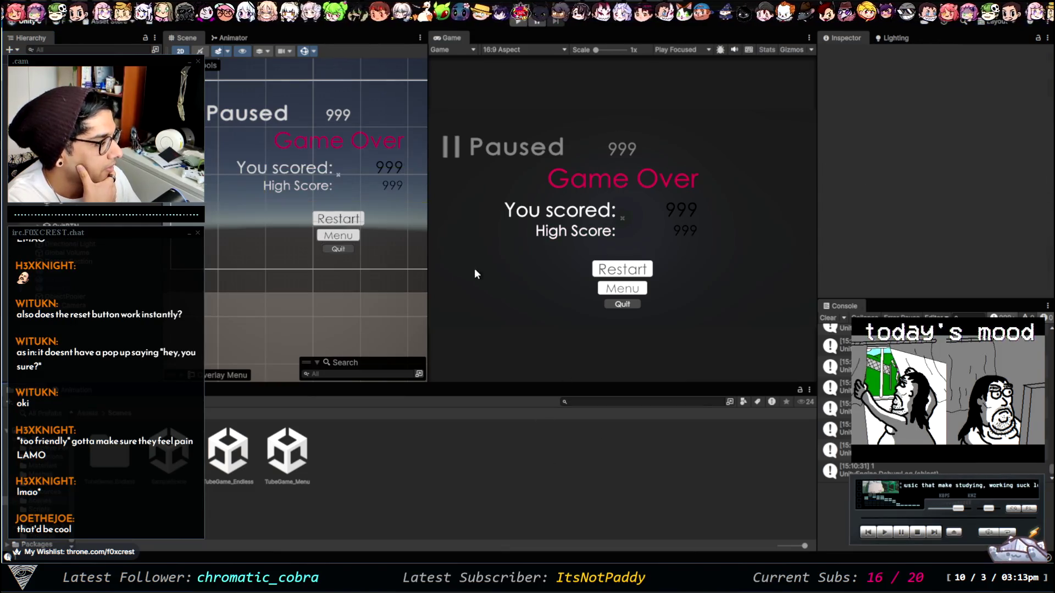
click(337, 175)
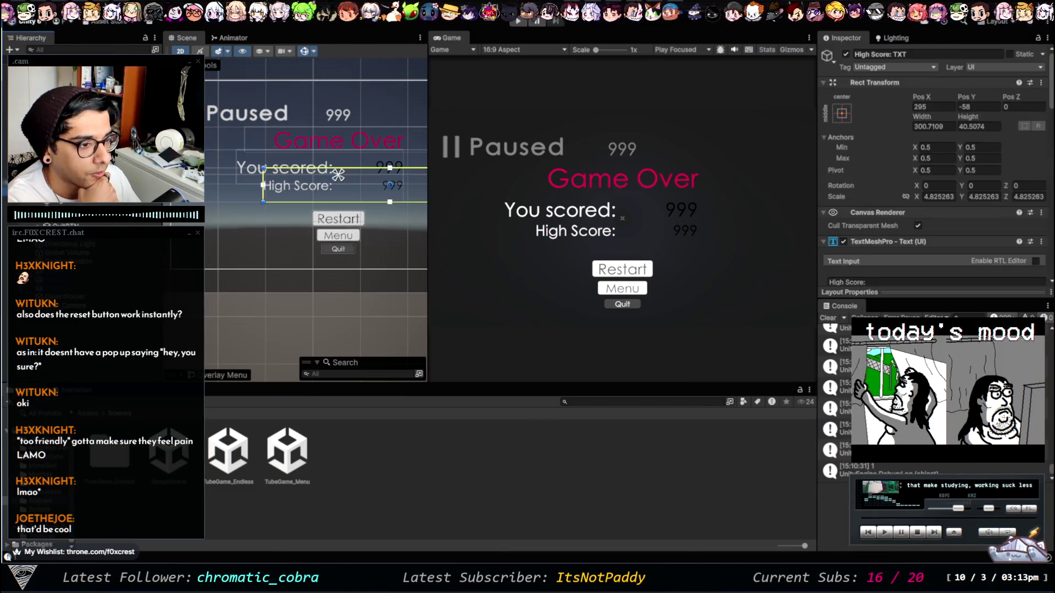
click(385, 166)
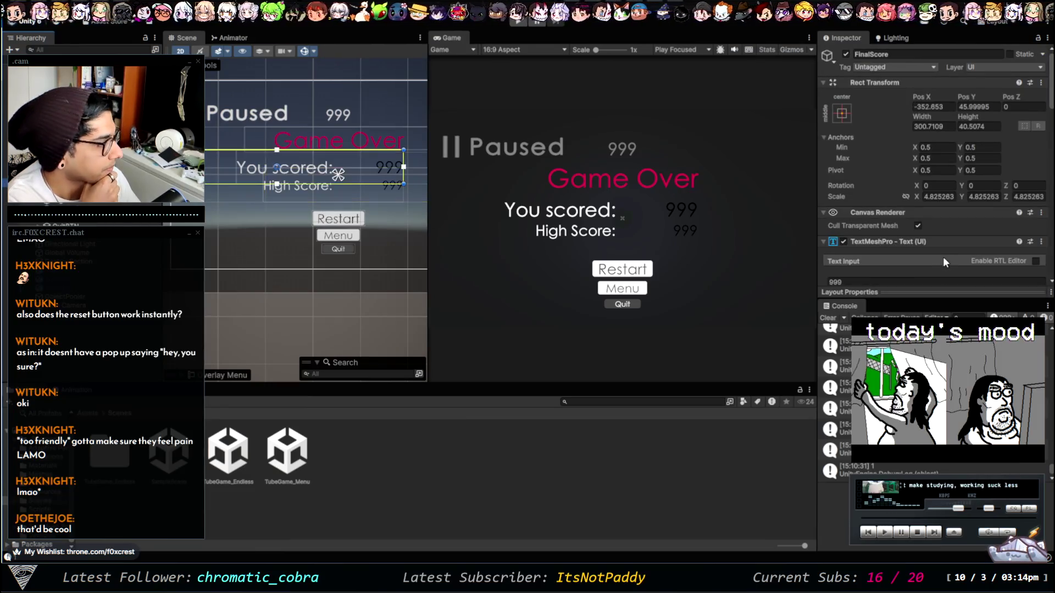
scroll(942, 256, down, 5)
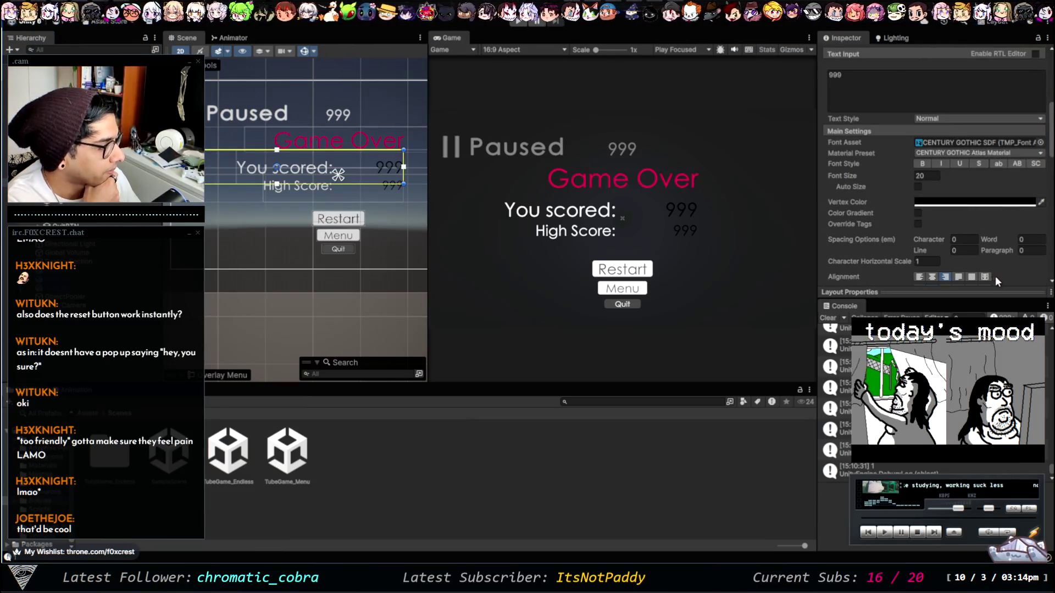
key(ctrl+z)
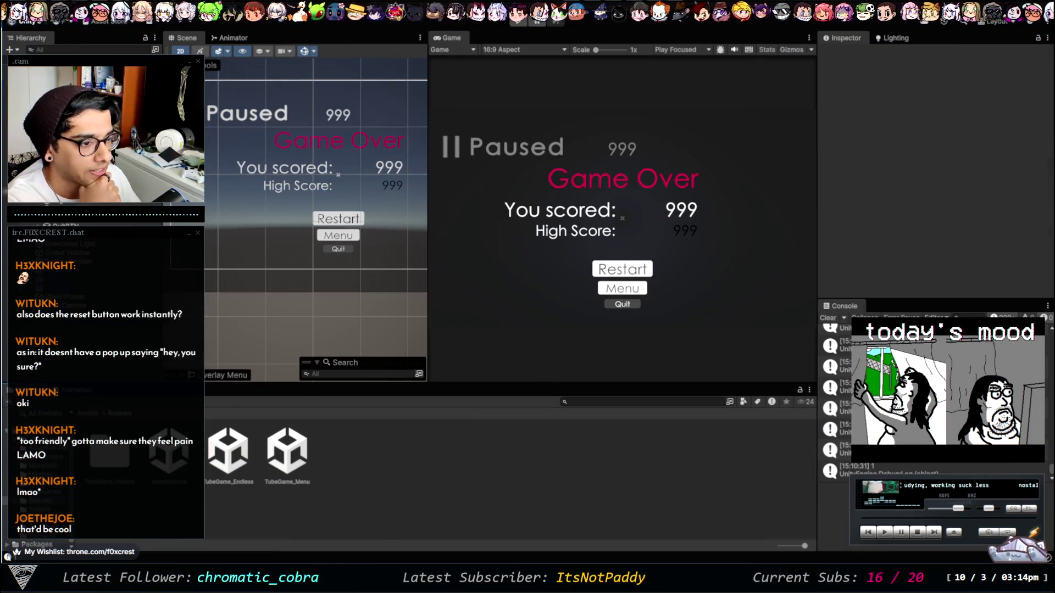
Step: Set the high-score 999 value text's vertex color to orange
click(297, 185)
click(297, 186)
scroll(934, 230, down, 8)
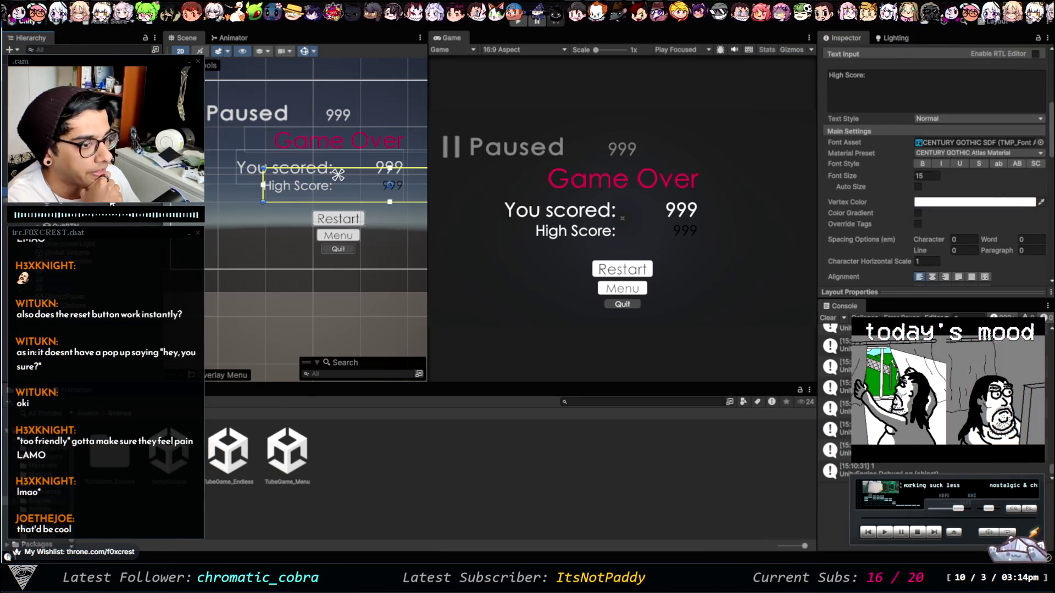
click(214, 185)
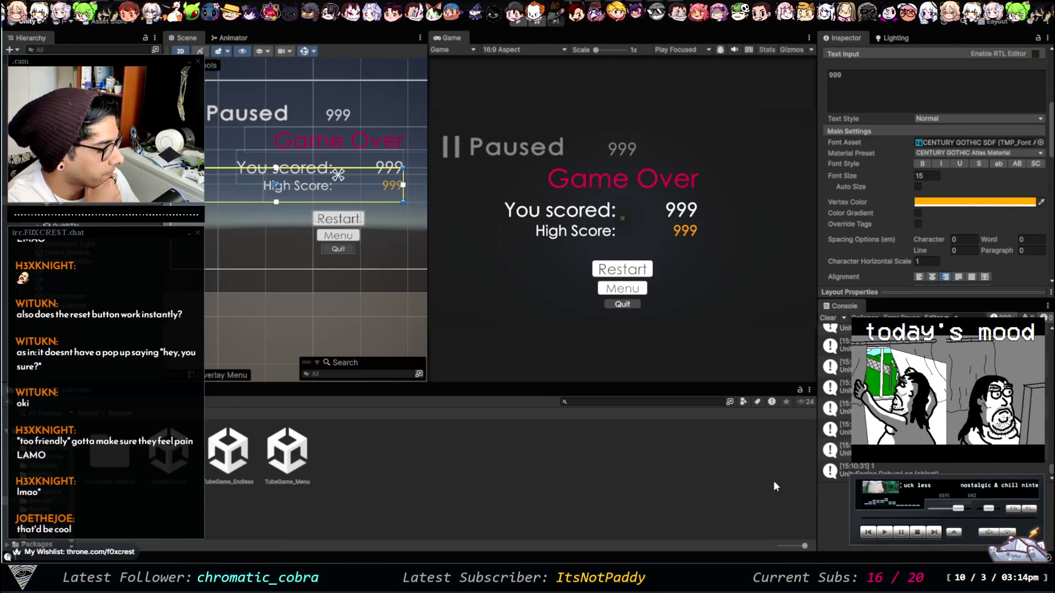
click(713, 476)
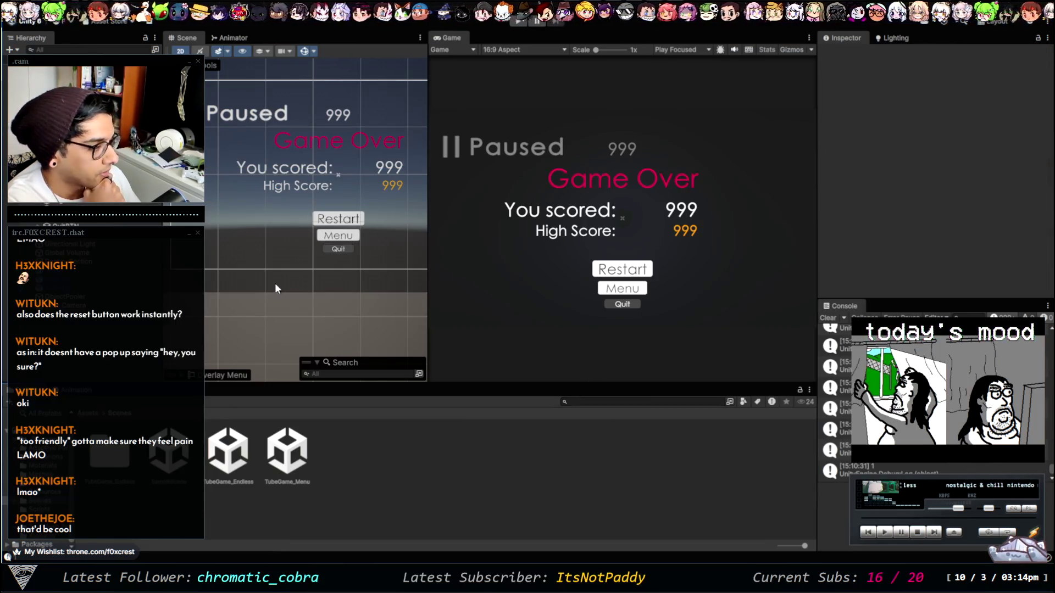
click(338, 249)
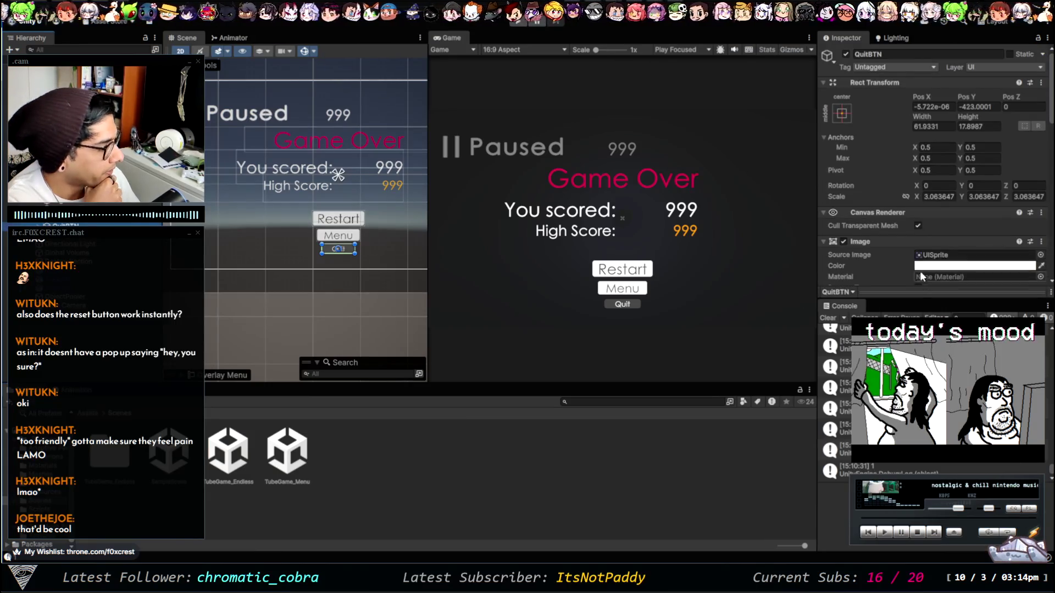
Step: Set the Quit button's highlighted colour back to white and its normal colour to red
scroll(934, 258, down, 5)
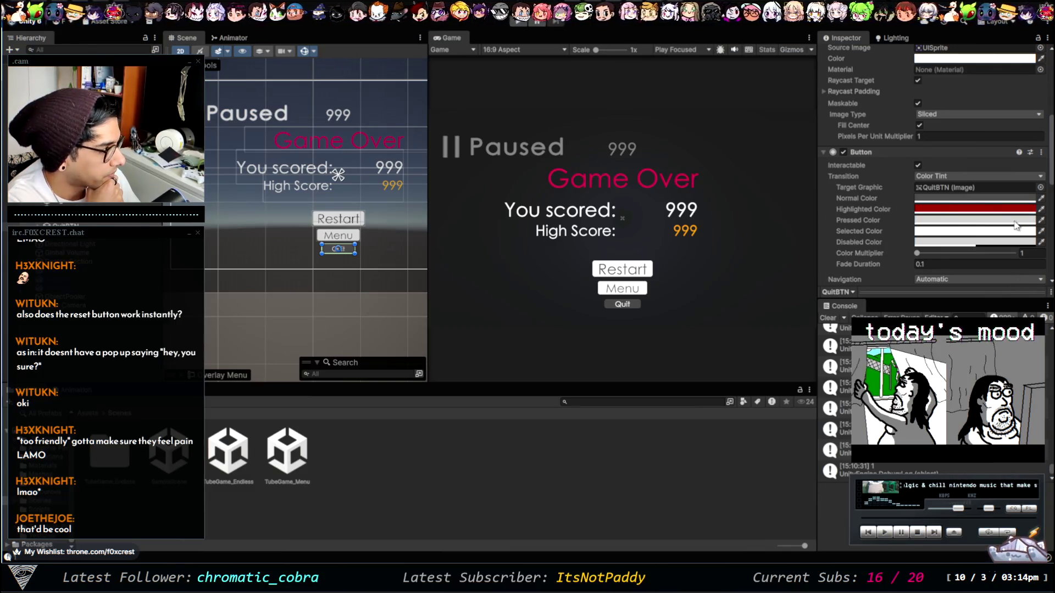
click(926, 207)
click(926, 199)
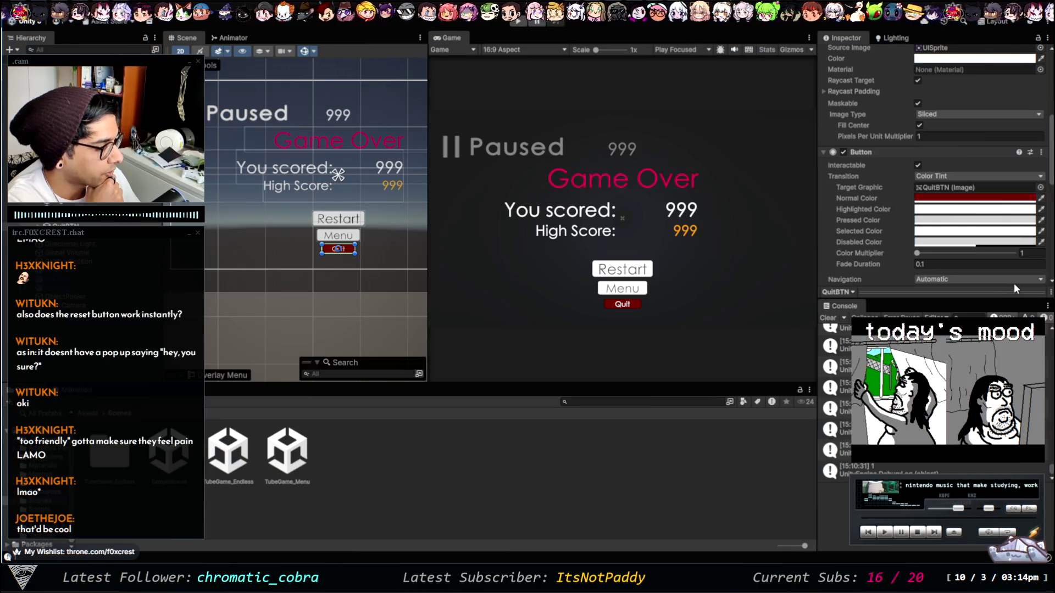
Step: Select the GameOverScreen object and deactivate it so the Game Over screen is hidden
click(705, 455)
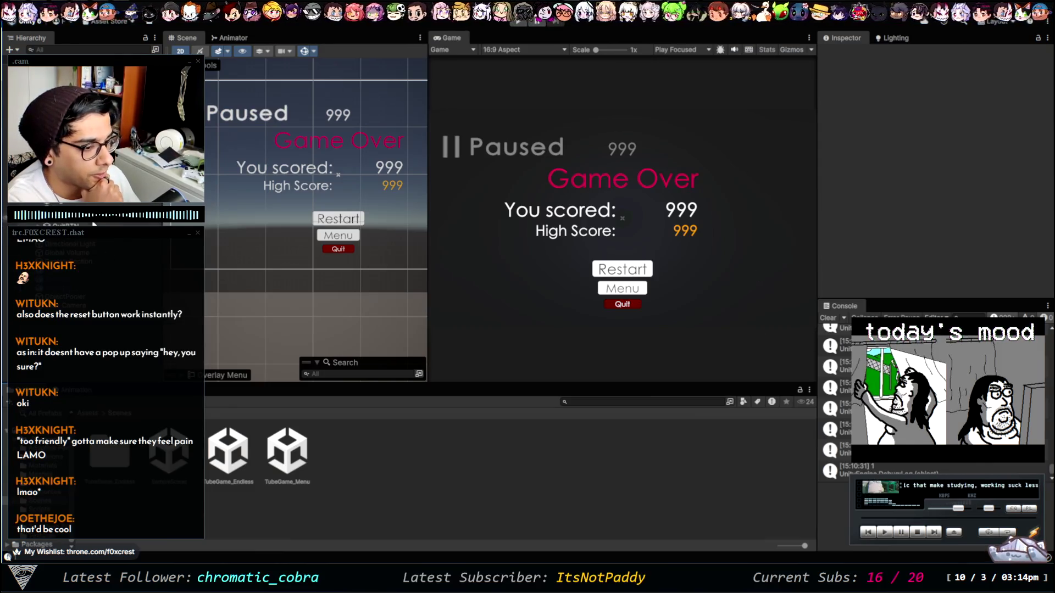
click(338, 219)
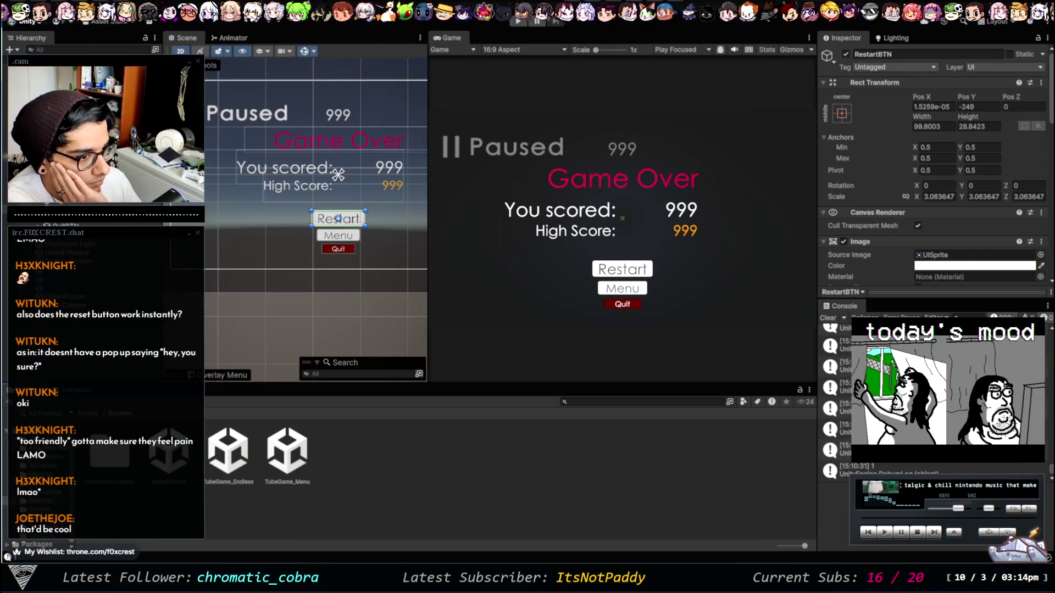
key(Left)
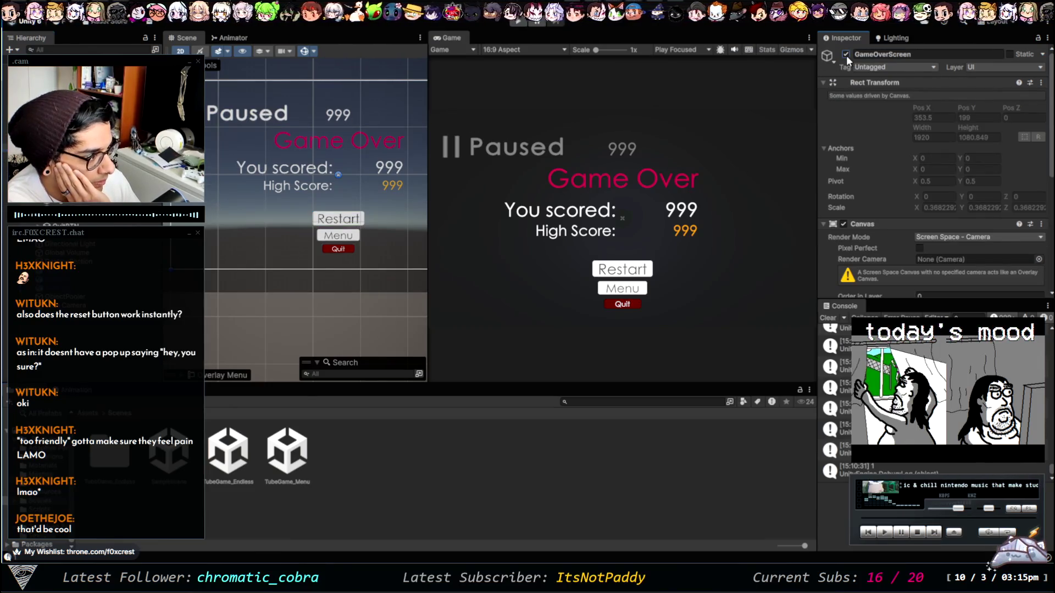
click(846, 54)
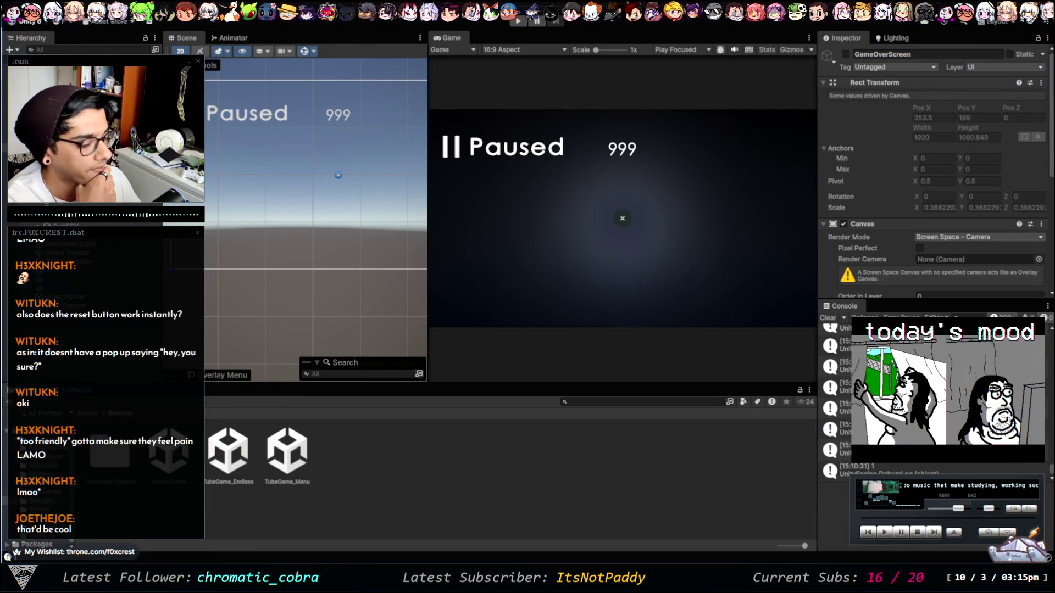
key(alt+Tab)
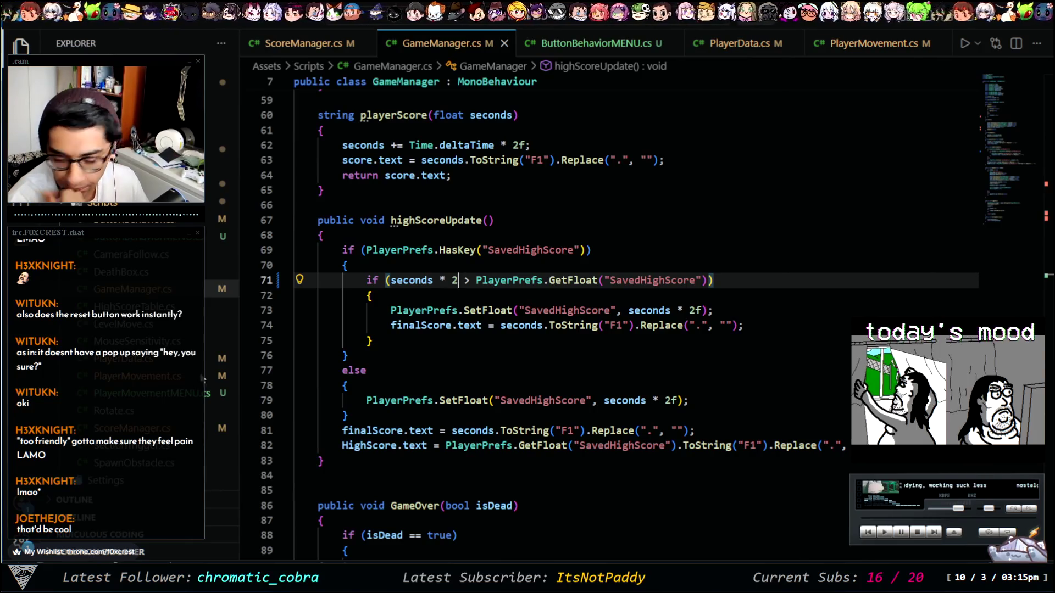
key(alt+Tab)
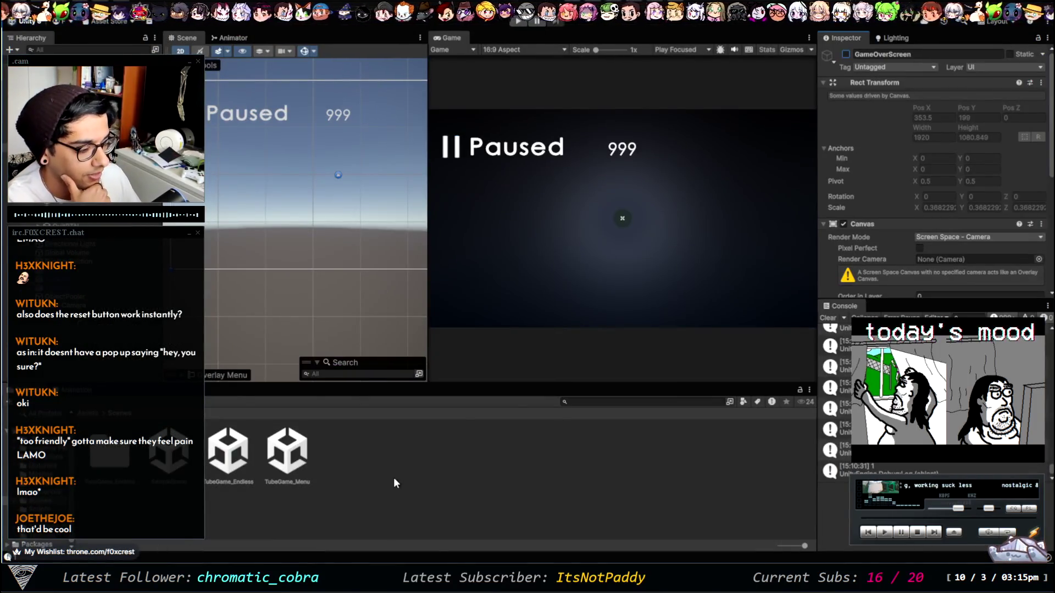
Step: Return the Project window to the Assets root, glance at the browser's YouTube clip, then come back to Unity
click(83, 434)
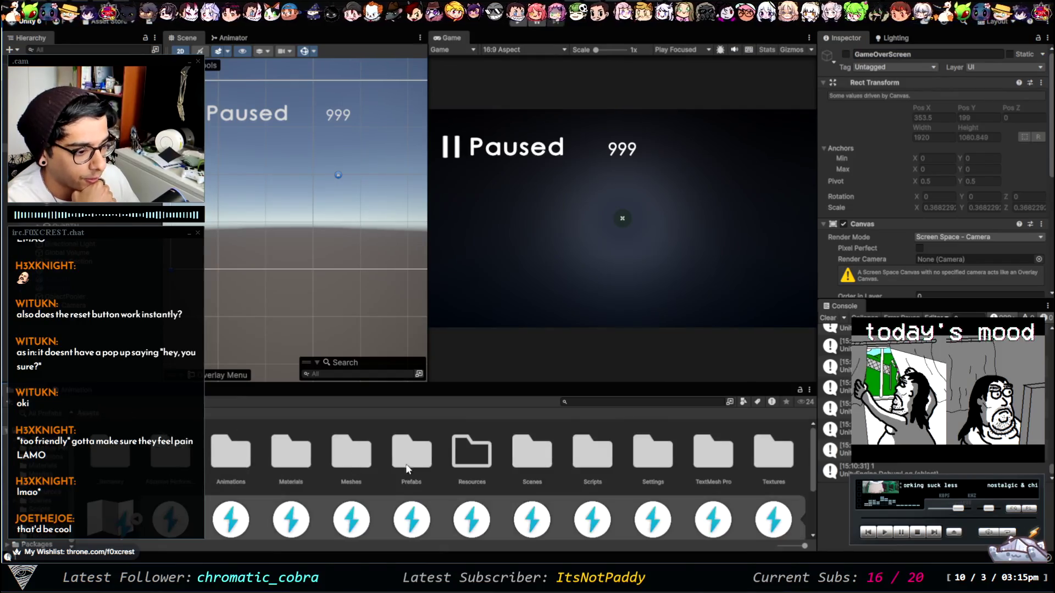
scroll(515, 446, down, 2)
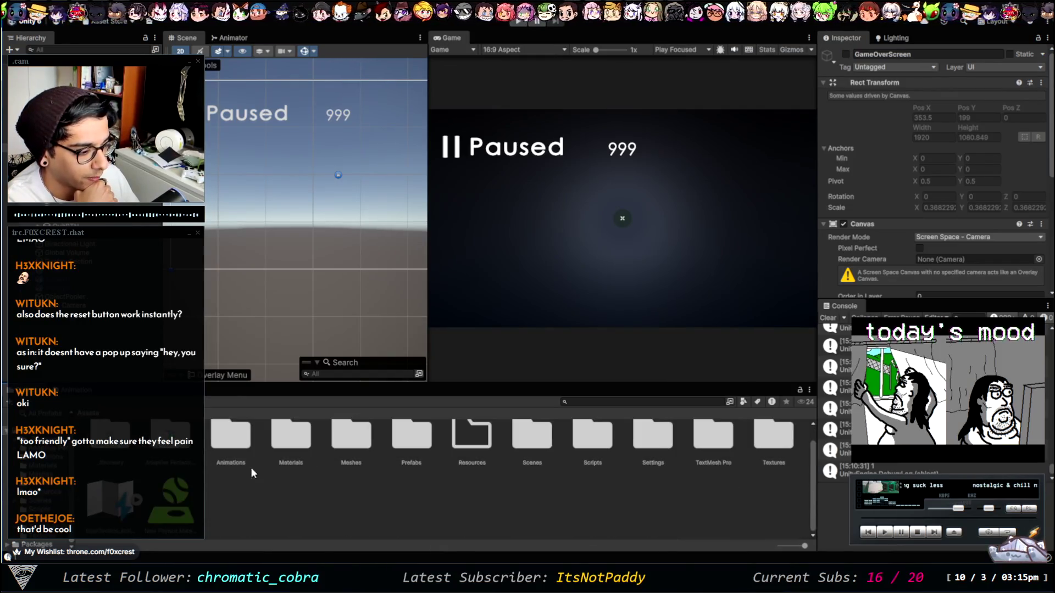
click(295, 521)
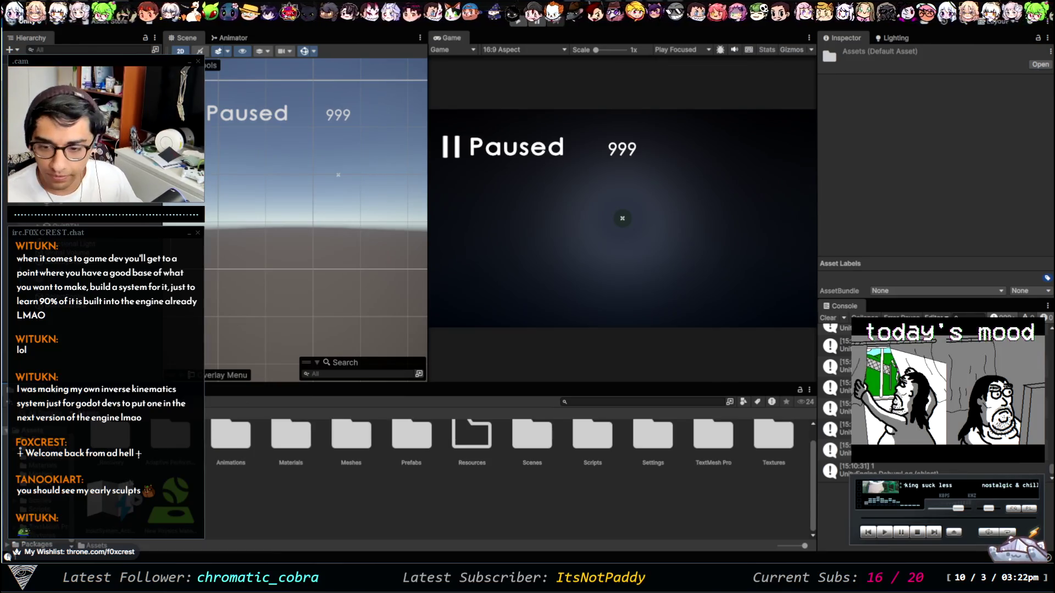
key(alt+Tab)
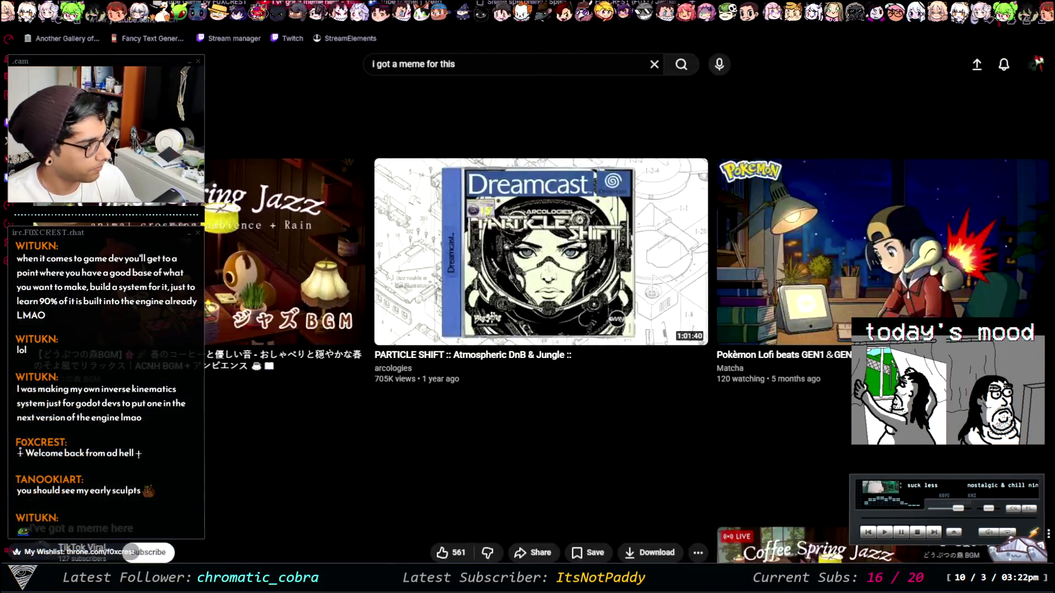
key(alt+Tab)
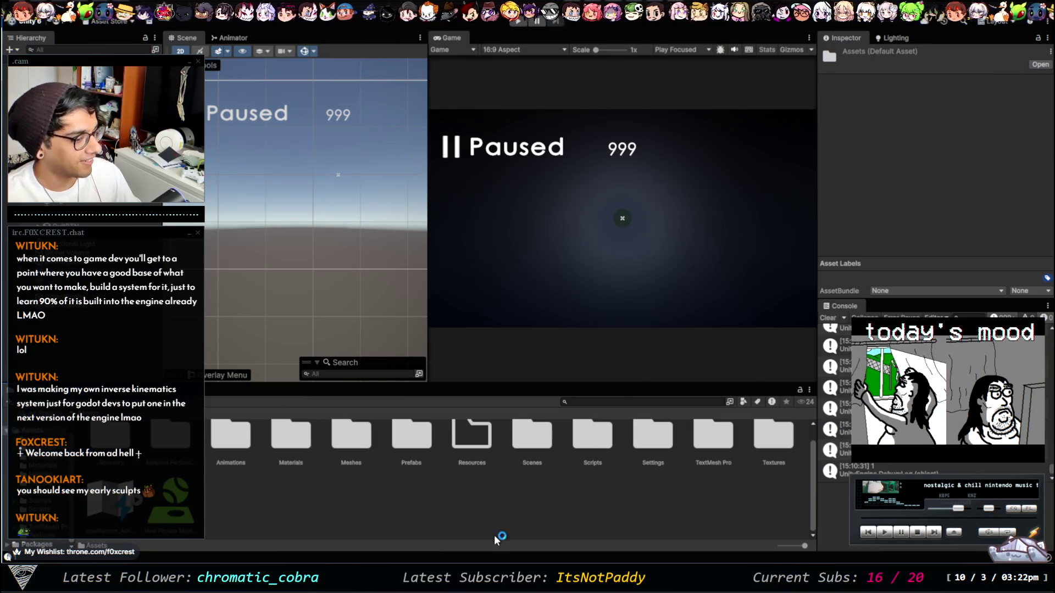
Step: Clear the asset selection and make the Project panel taller
click(513, 507)
click(638, 285)
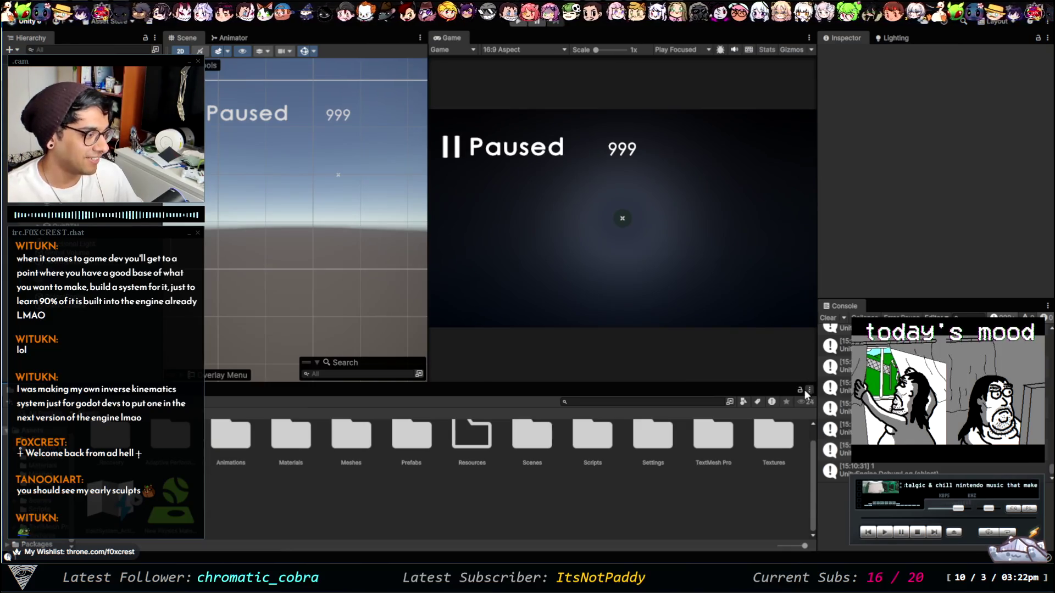
mouse_move(297, 384)
mouse_down()
mouse_move(297, 370)
mouse_move(297, 385)
mouse_move(721, 394)
mouse_move(730, 377)
mouse_up()
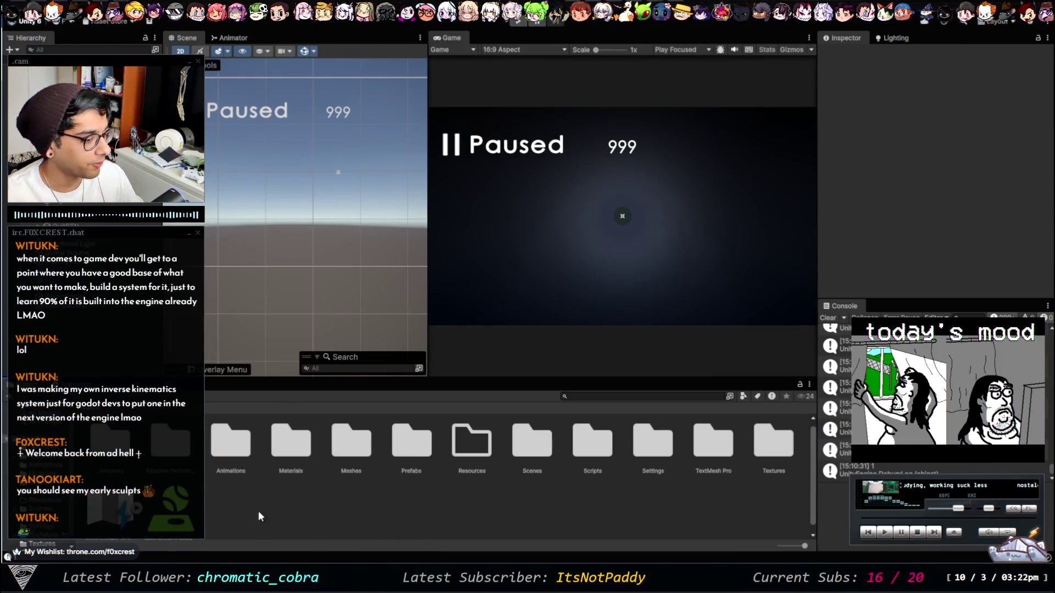
Step: Create a new folder named Sounds under Assets and open it
click(337, 496)
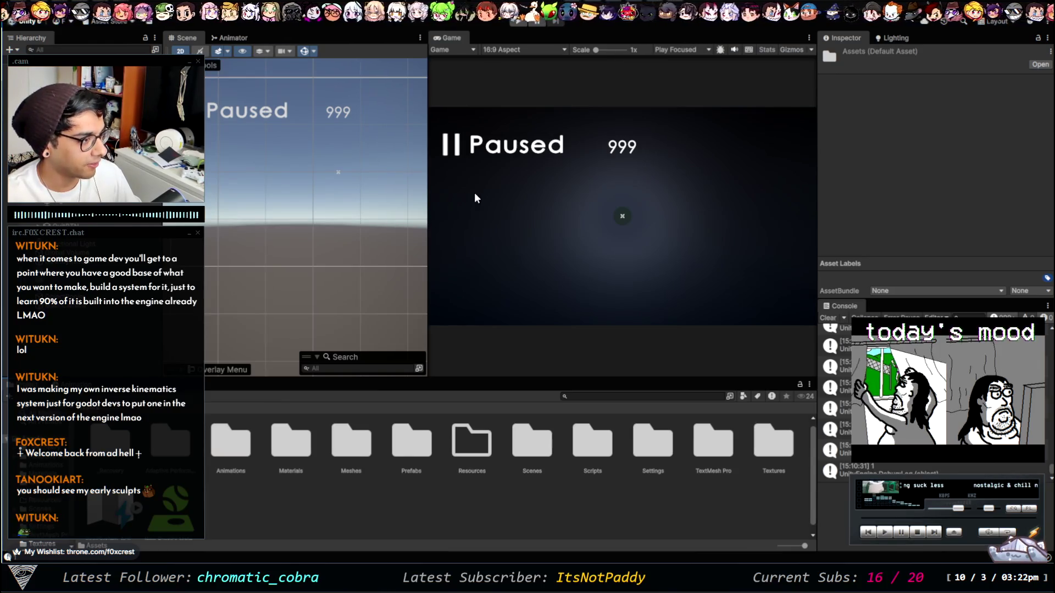
key(ctrl+shift+n)
text(Sou)
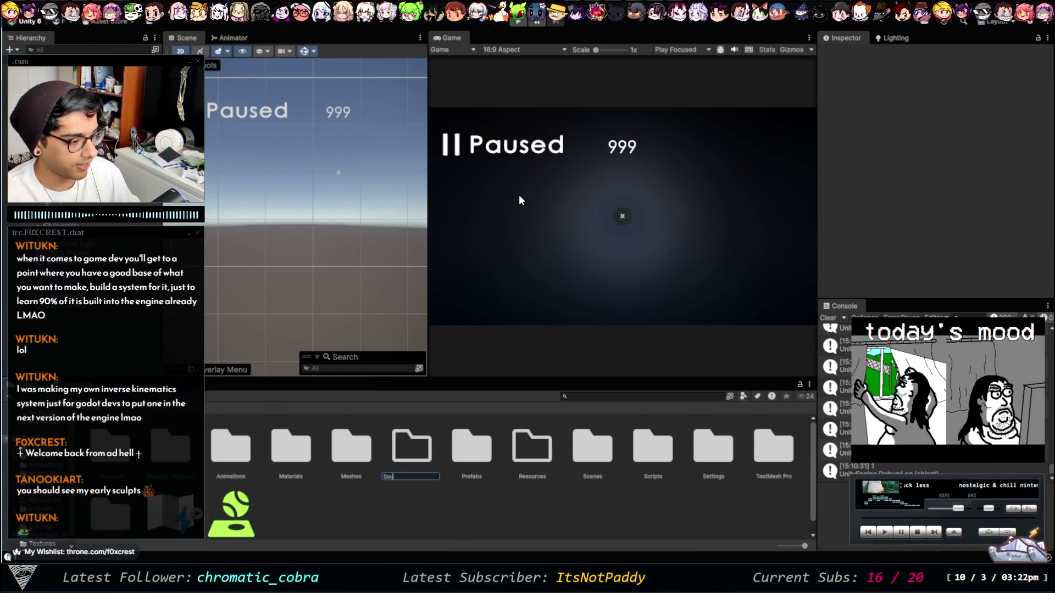
key(Return)
double_click(704, 441)
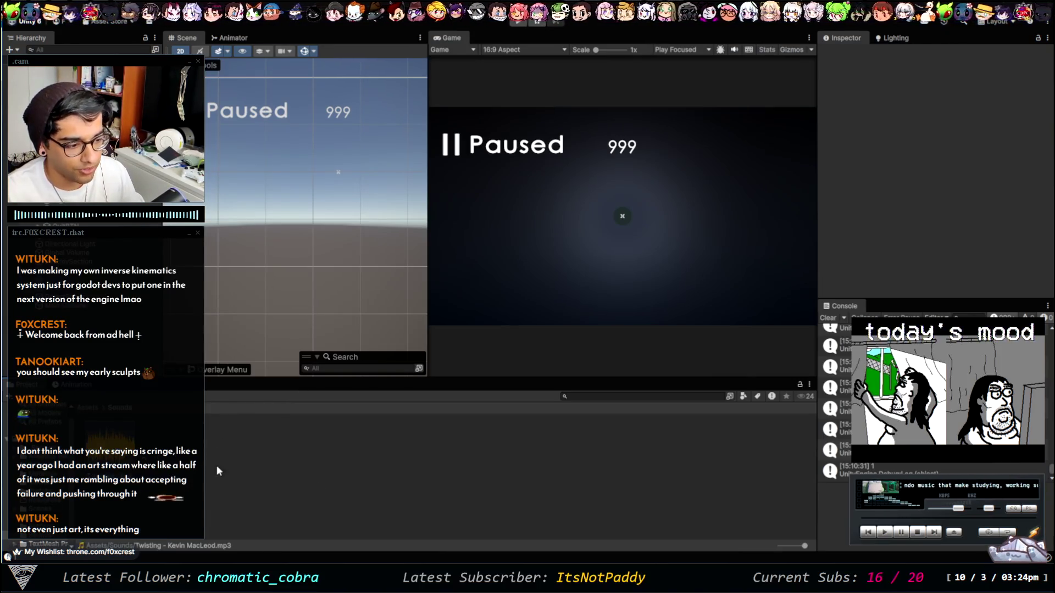
Step: Select the imported Twisting music track to view its settings
click(373, 476)
key(alt+Tab)
key(alt+Tab)
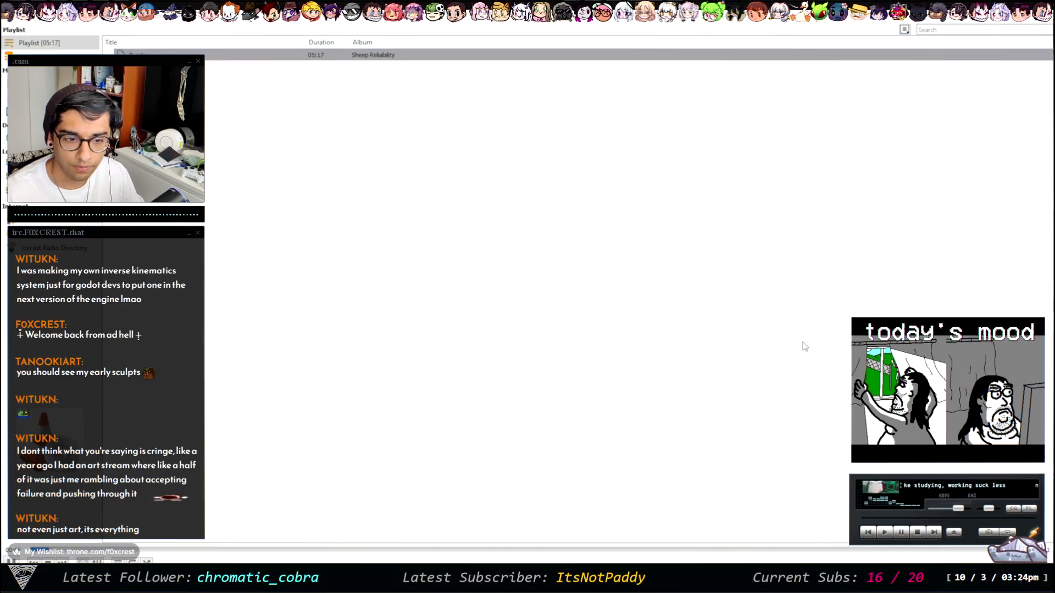
key(alt+Tab)
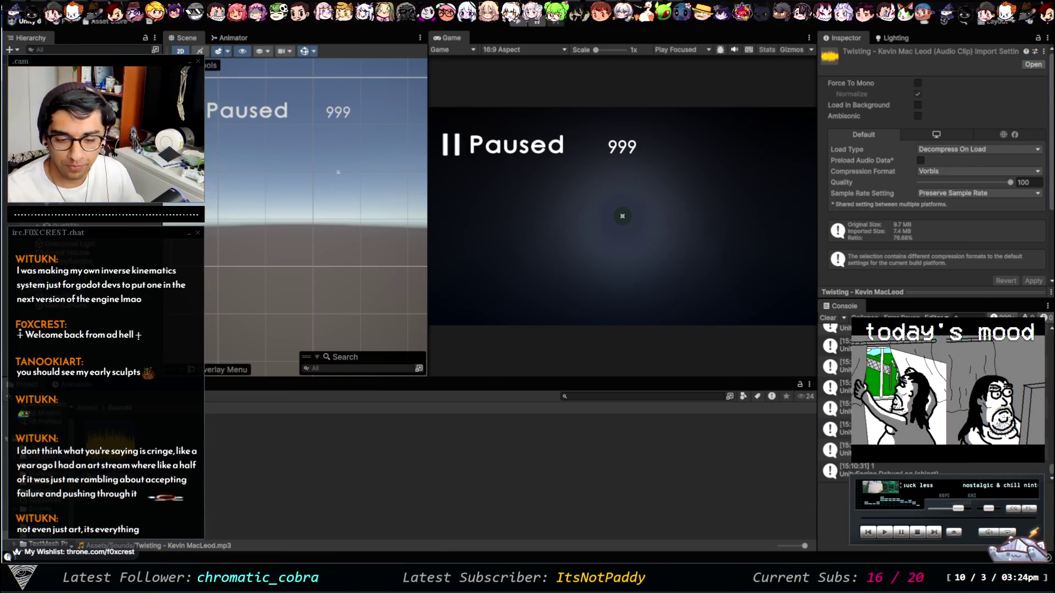
Step: Check the music player's playlist, deselect the Twisting clip, then switch to the web browser
key(alt+Tab)
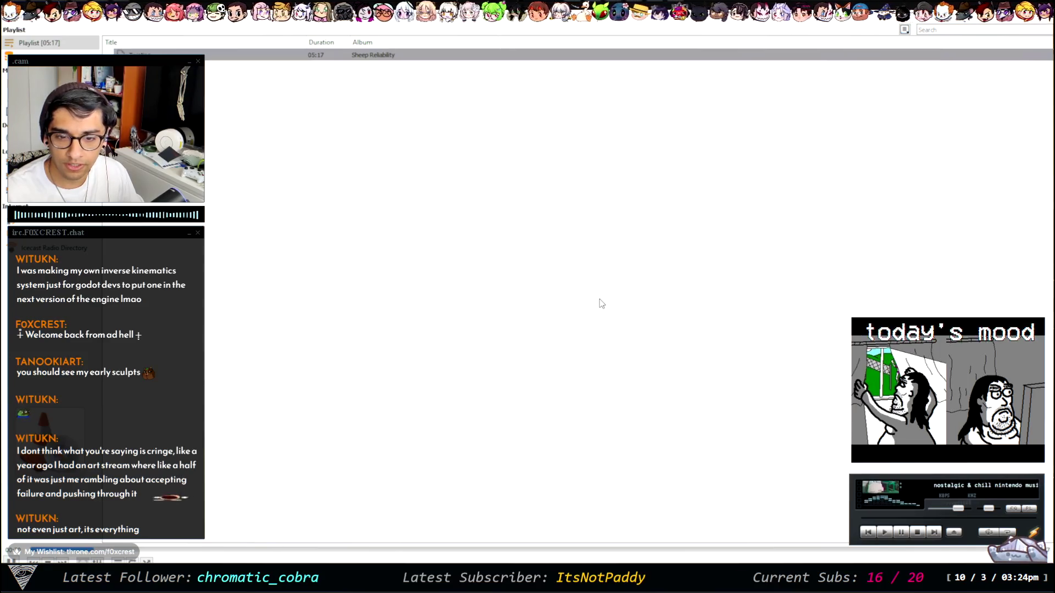
key(alt+Tab)
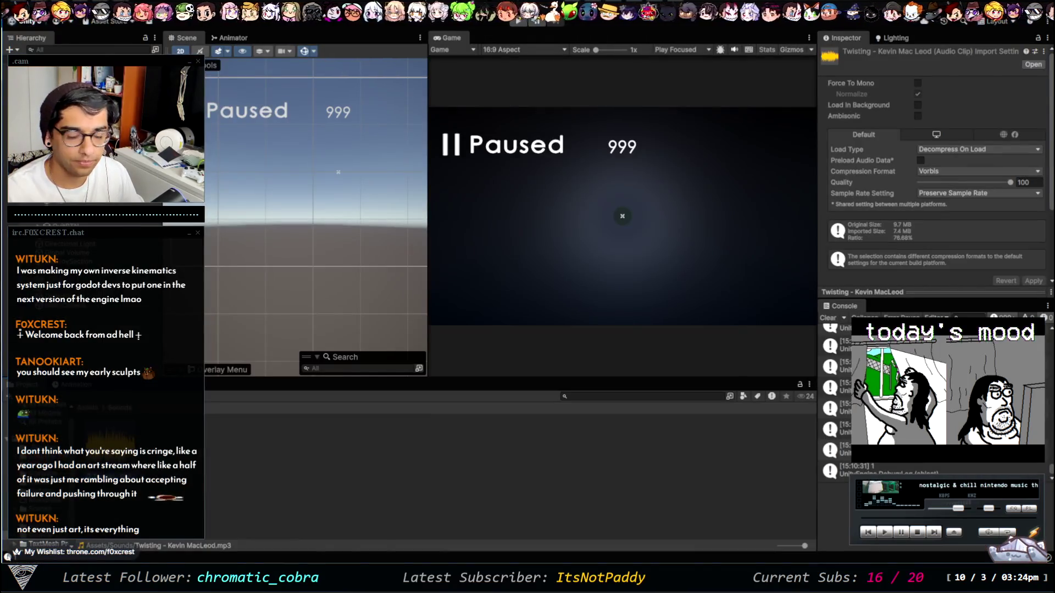
click(294, 468)
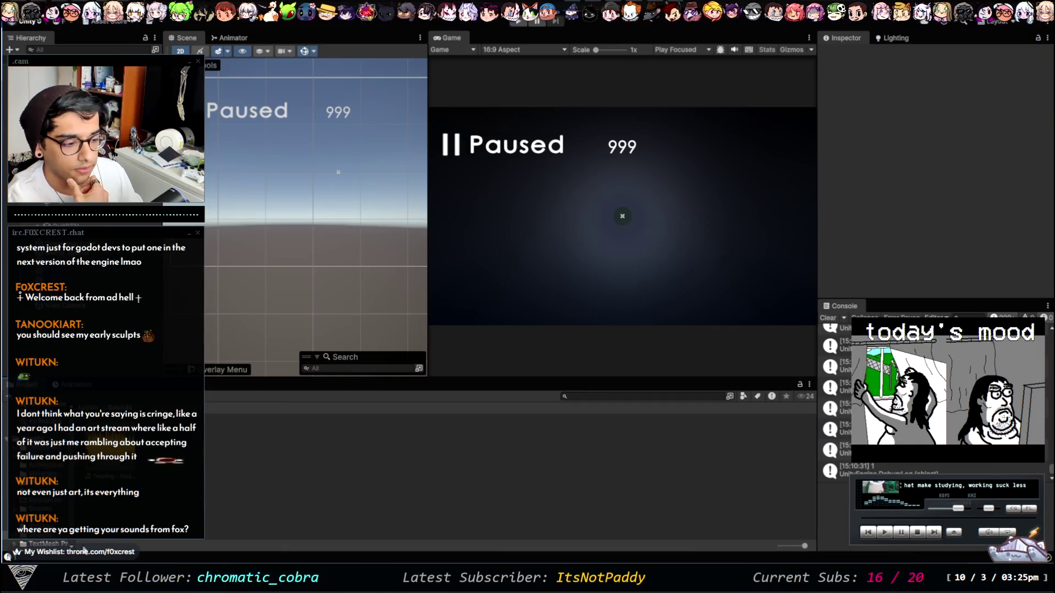
key(alt+Tab)
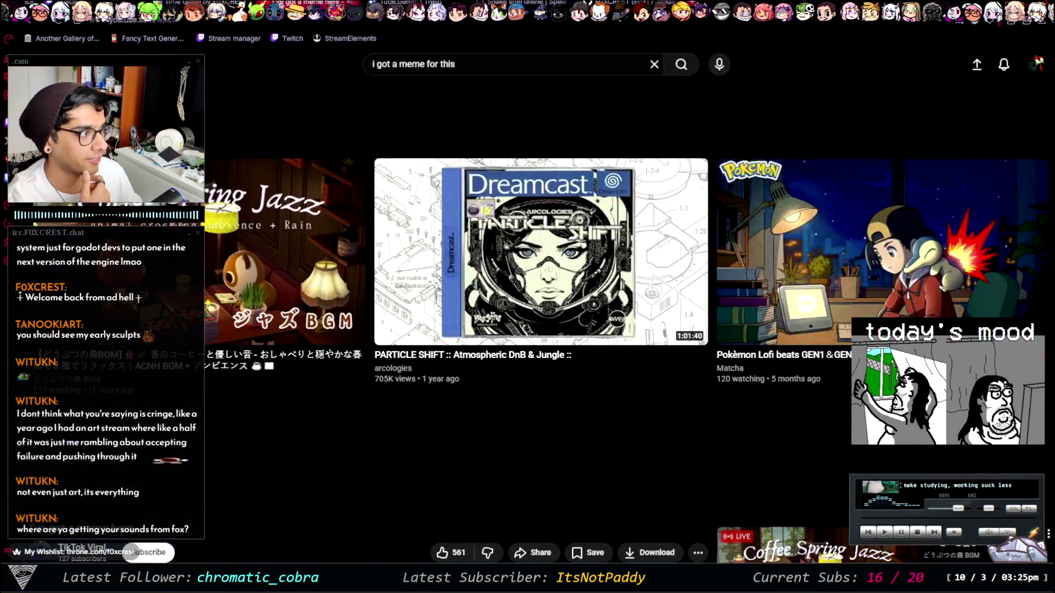
Step: Search for incompetech in a new tab and open its Royalty-Free Music catalogue
key(ctrl+t)
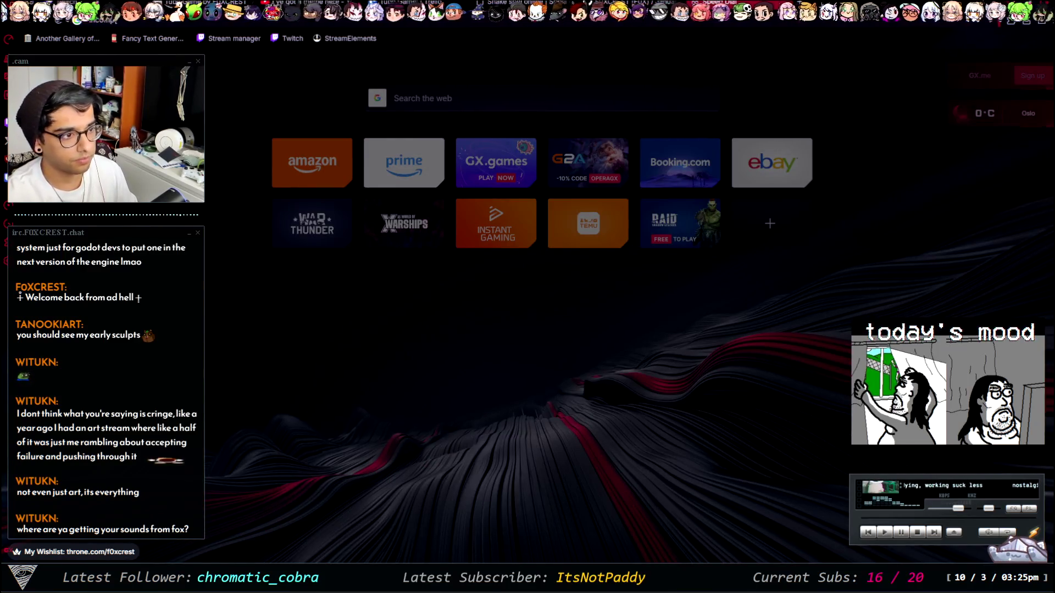
text(incomptech)
key(Return)
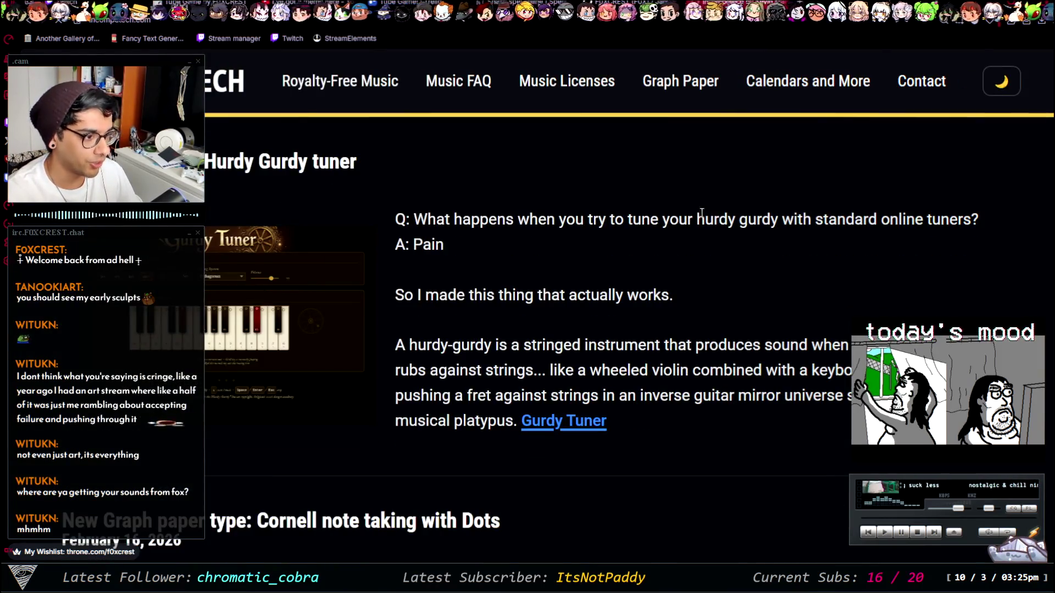
click(567, 82)
click(337, 88)
scroll(439, 329, down, 8)
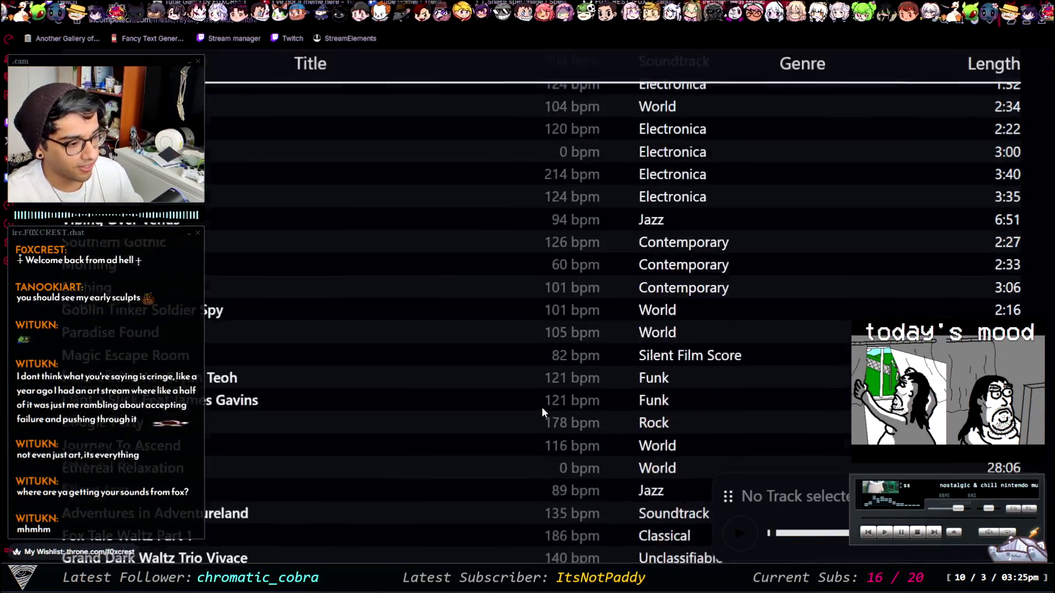
Step: Expand the details of the Vibing Over Venus track
click(354, 217)
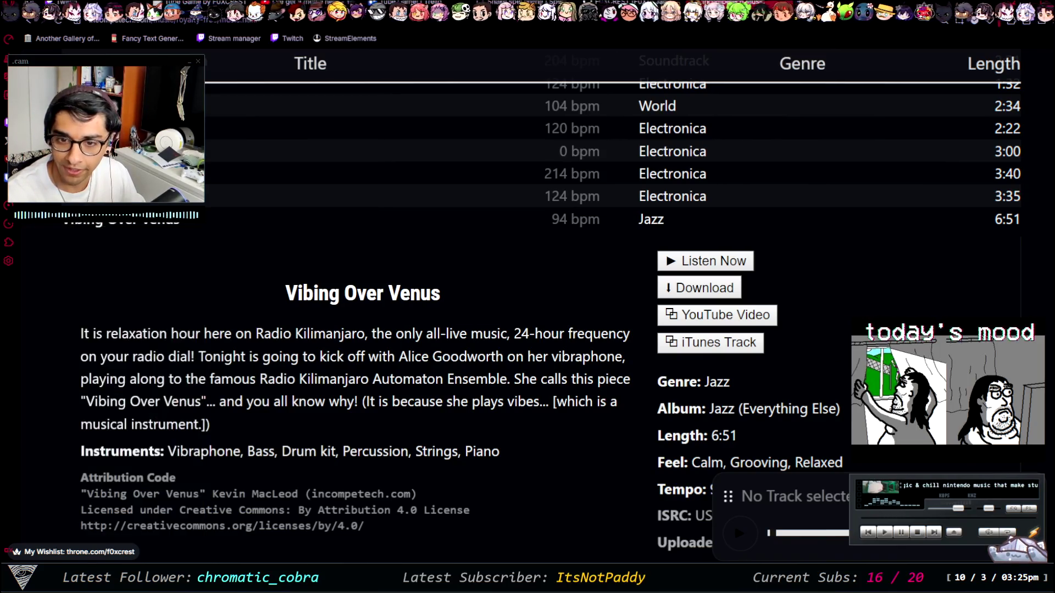
scroll(528, 296, down, 1)
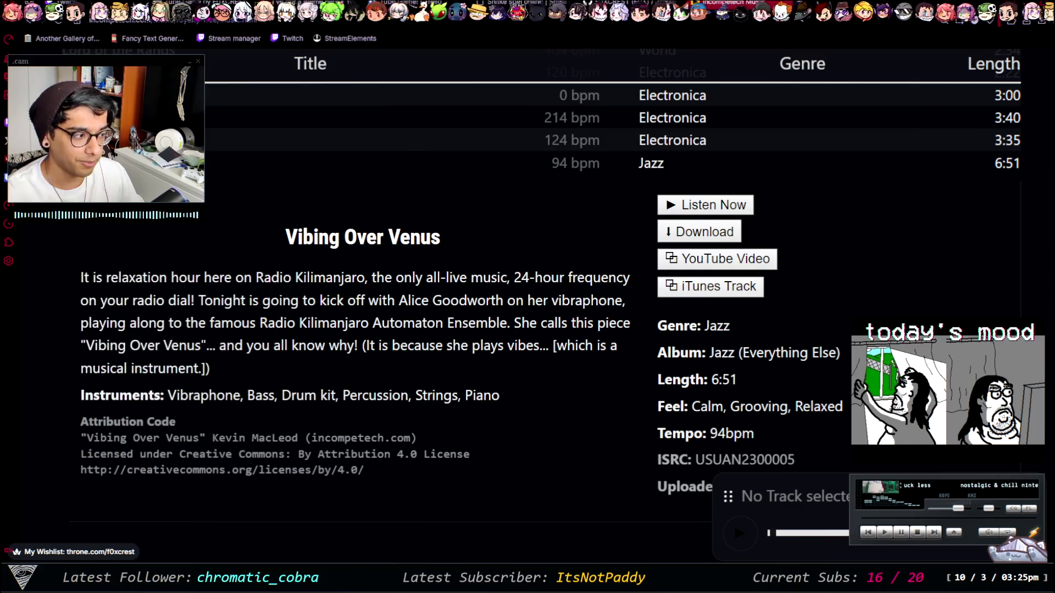
scroll(541, 286, down, 15)
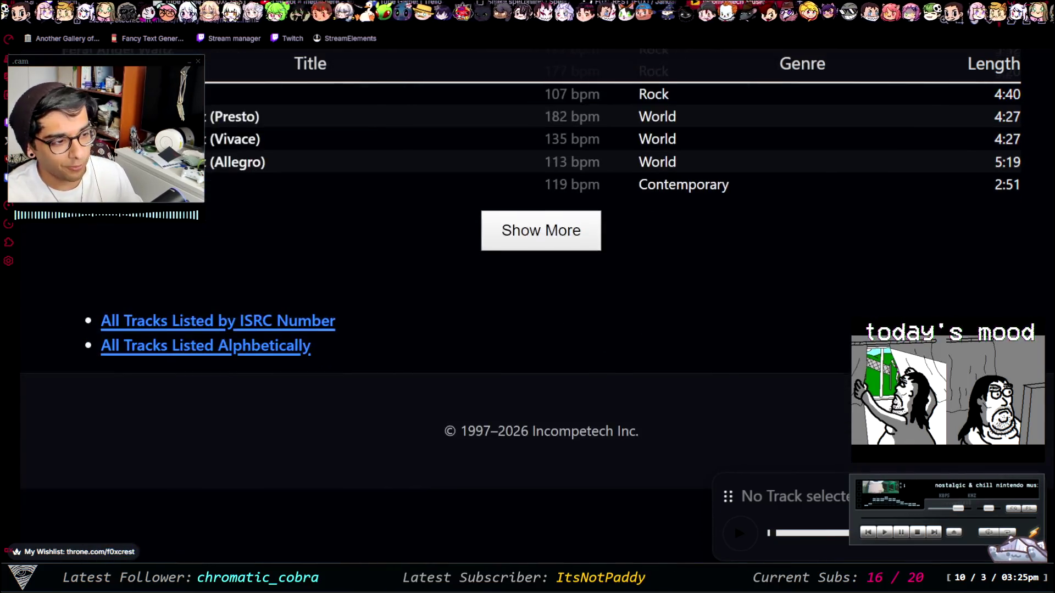
scroll(541, 509, up, 5)
Step: Load more tracks and expand the details of Gothamlicious and Ancient Winds
click(542, 508)
scroll(526, 479, down, 10)
click(317, 359)
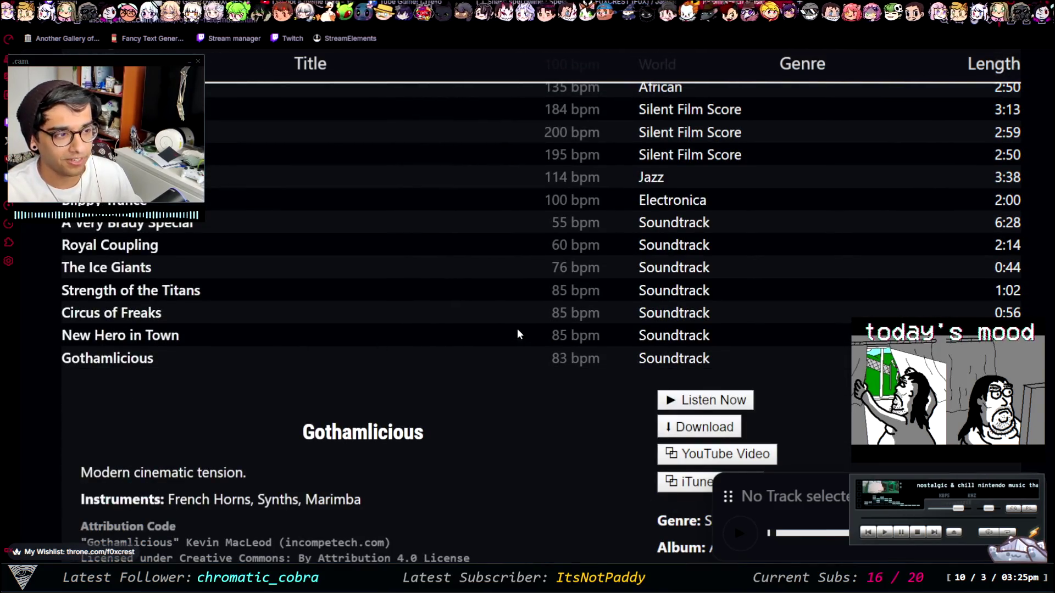
scroll(432, 324, down, 5)
scroll(424, 337, up, 3)
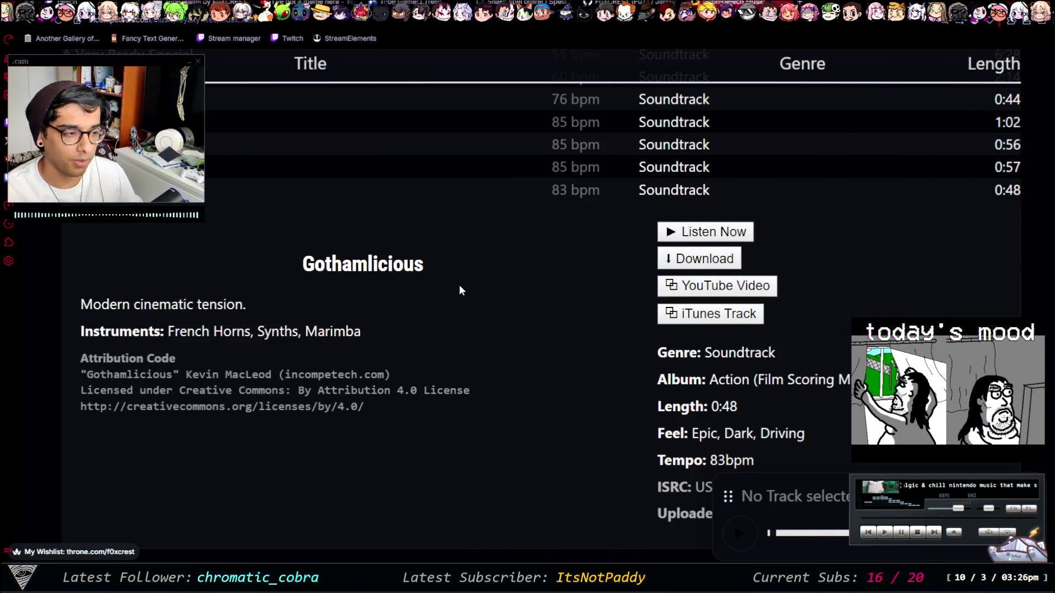
scroll(291, 291, down, 5)
click(355, 416)
scroll(374, 410, down, 7)
scroll(374, 410, up, 2)
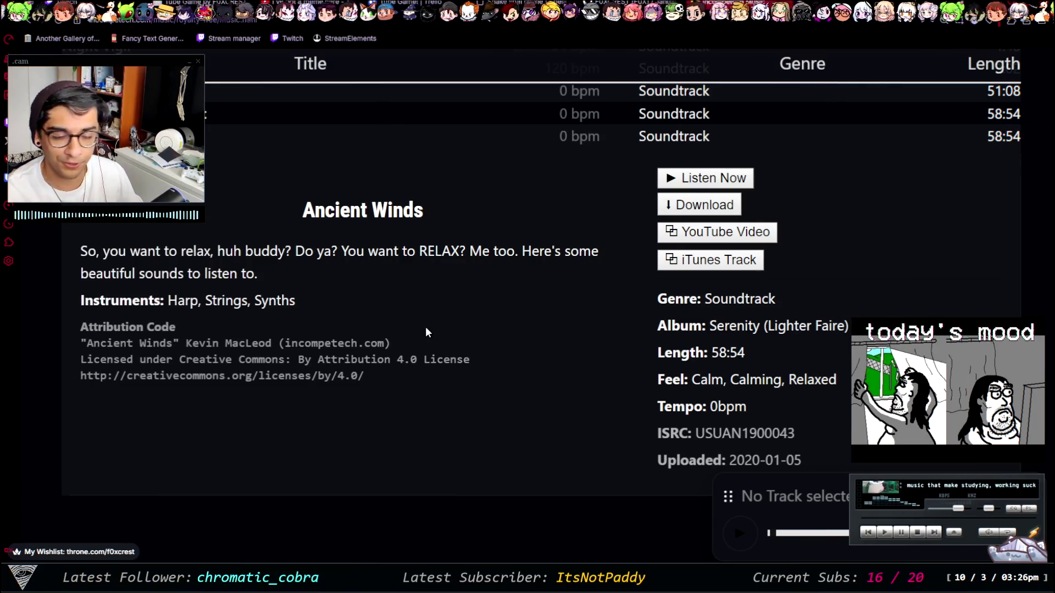
scroll(427, 331, down, 5)
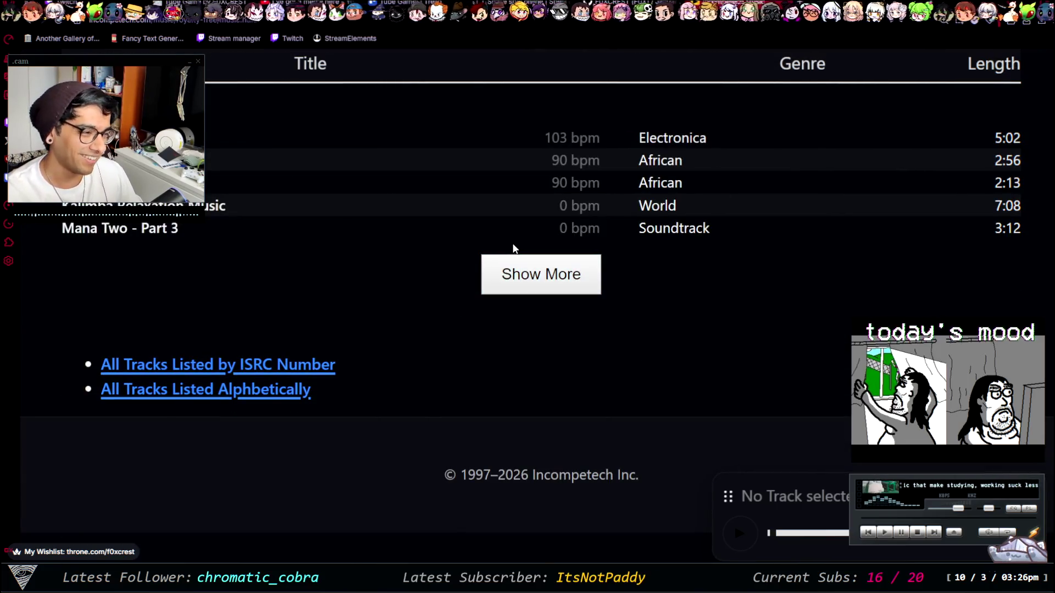
Step: Load more tracks and expand the details of the track Farm
click(519, 287)
scroll(519, 291, down, 6)
scroll(320, 309, up, 6)
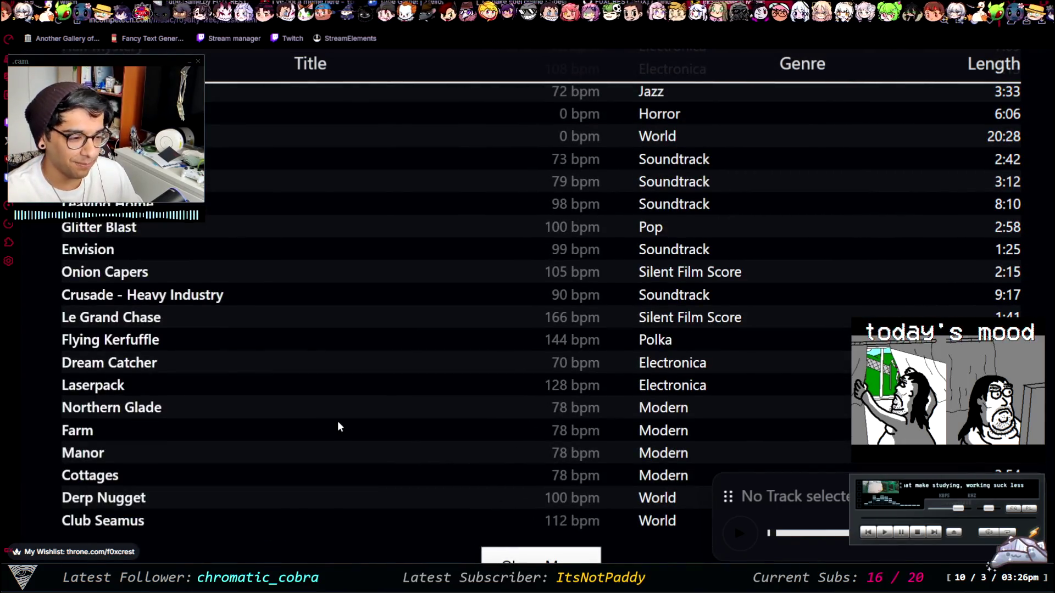
click(337, 423)
scroll(429, 352, down, 5)
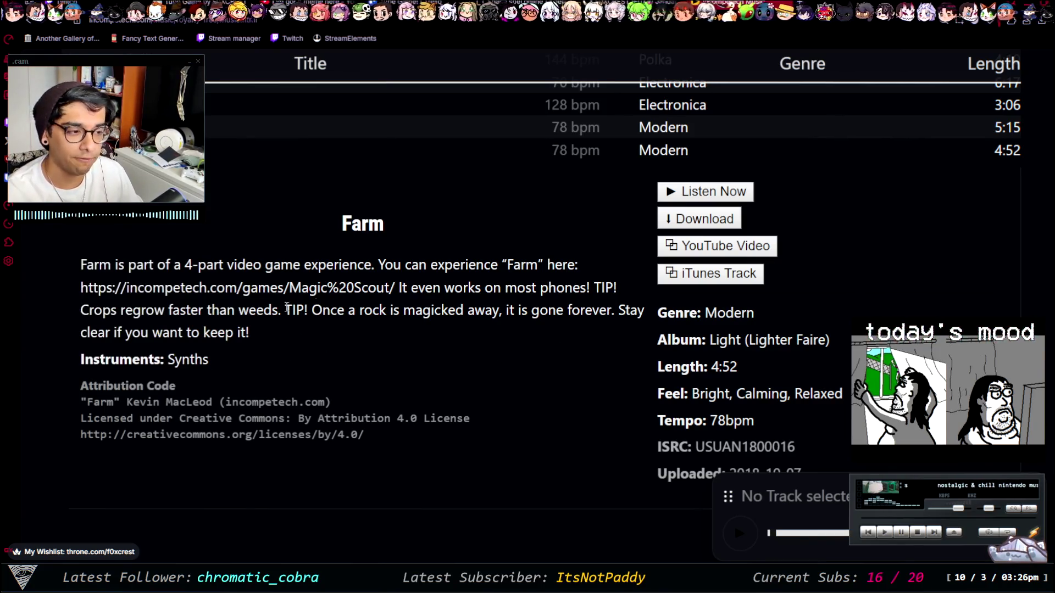
Step: Expand Club Seamus, then Derp Nugget, and browse up and down the track list
scroll(283, 345, down, 5)
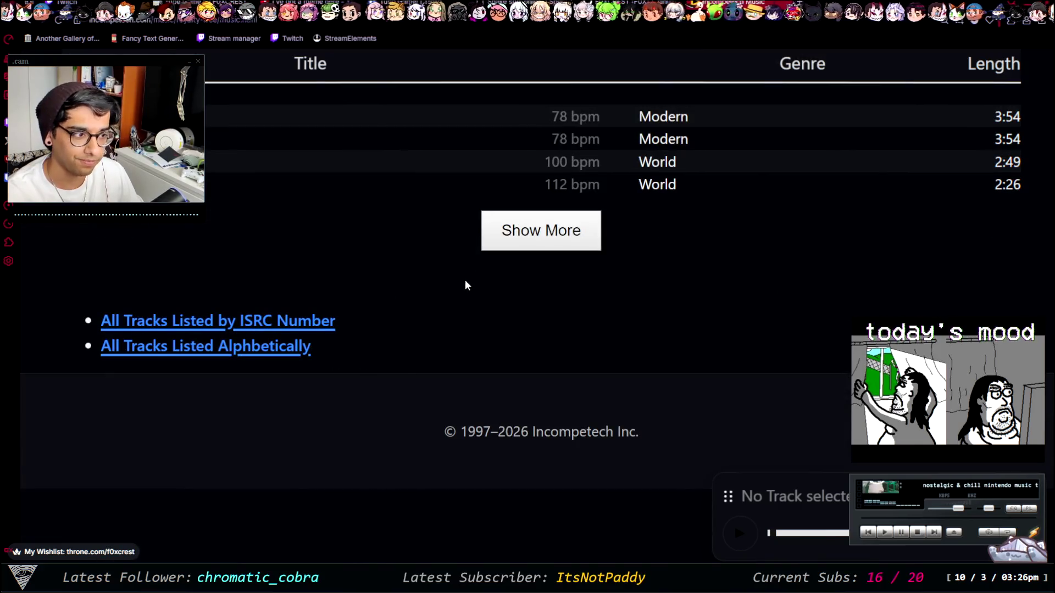
click(453, 187)
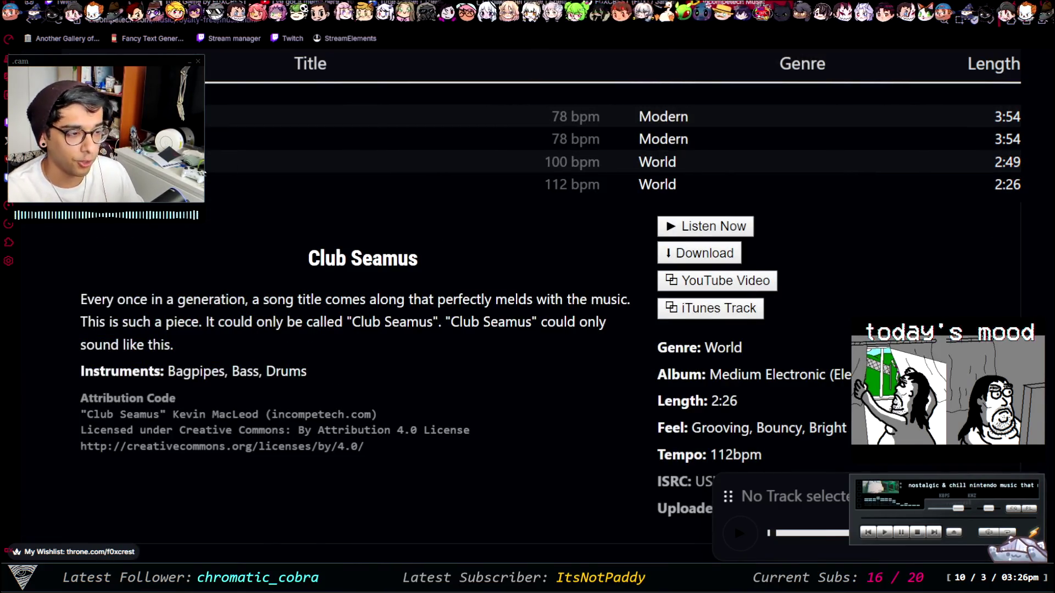
key(Up)
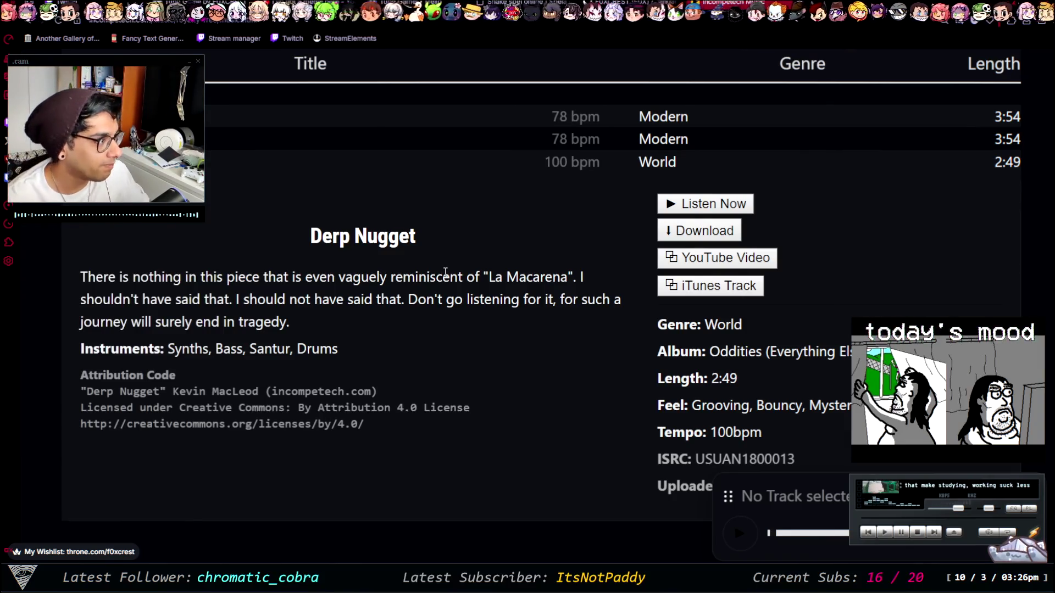
scroll(555, 309, down, 10)
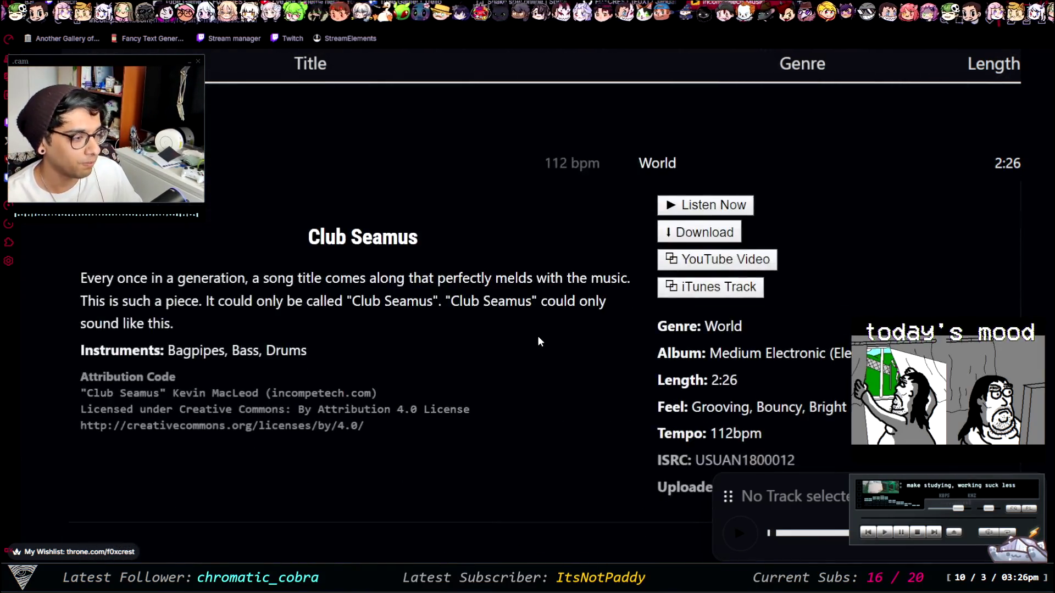
scroll(572, 357, down, 2)
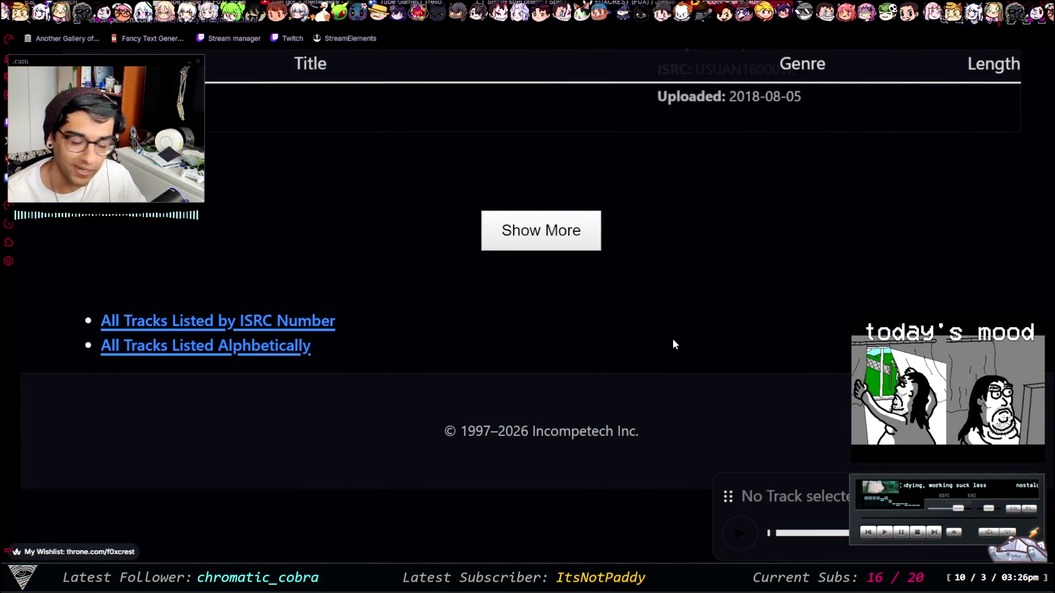
scroll(714, 374, up, 6)
scroll(476, 415, up, 20)
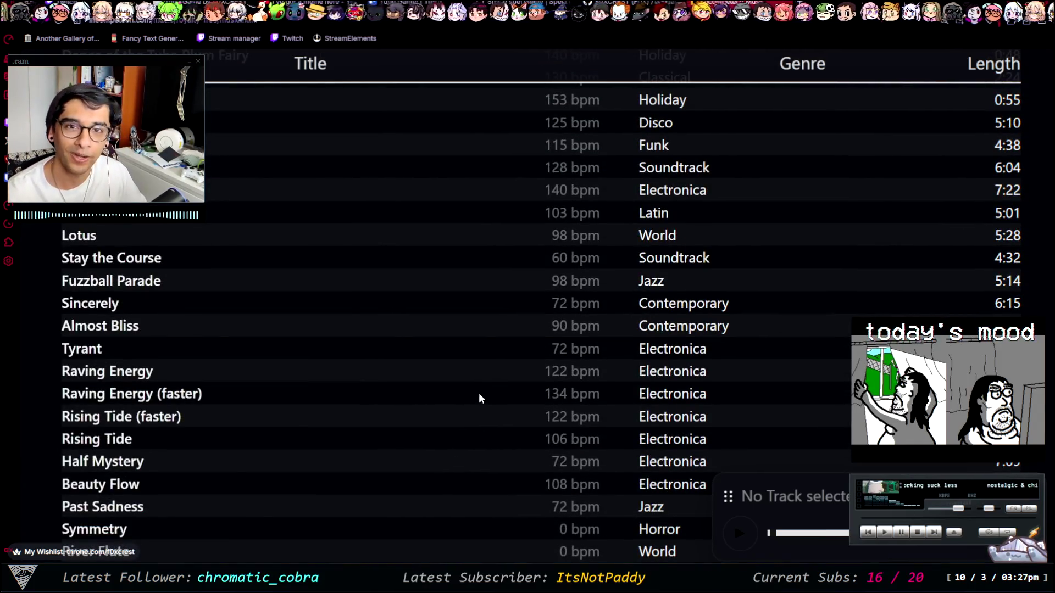
scroll(479, 391, up, 7)
scroll(480, 383, up, 15)
scroll(513, 381, down, 8)
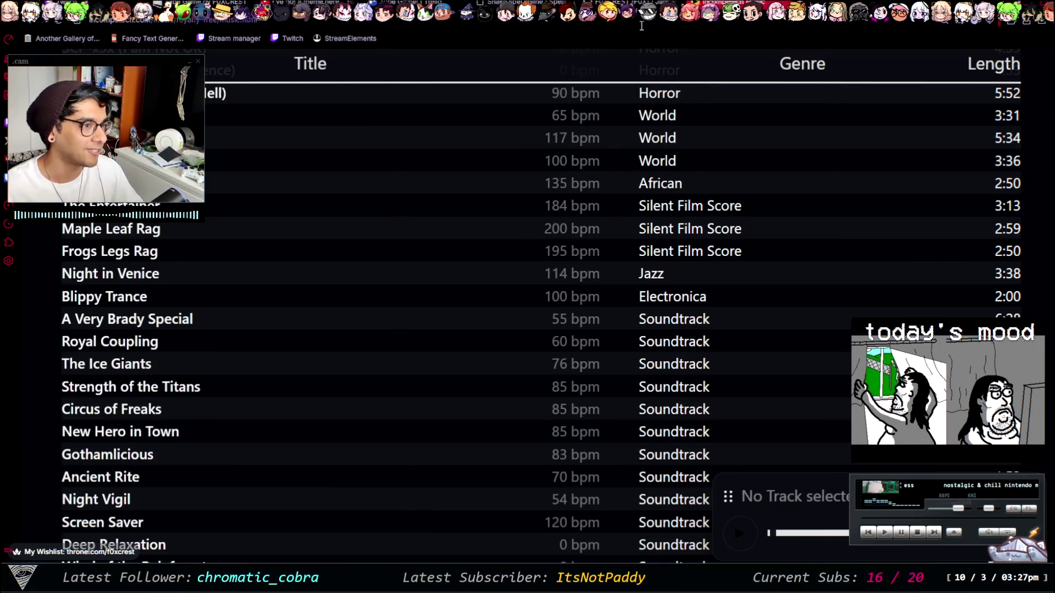
scroll(390, 339, up, 8)
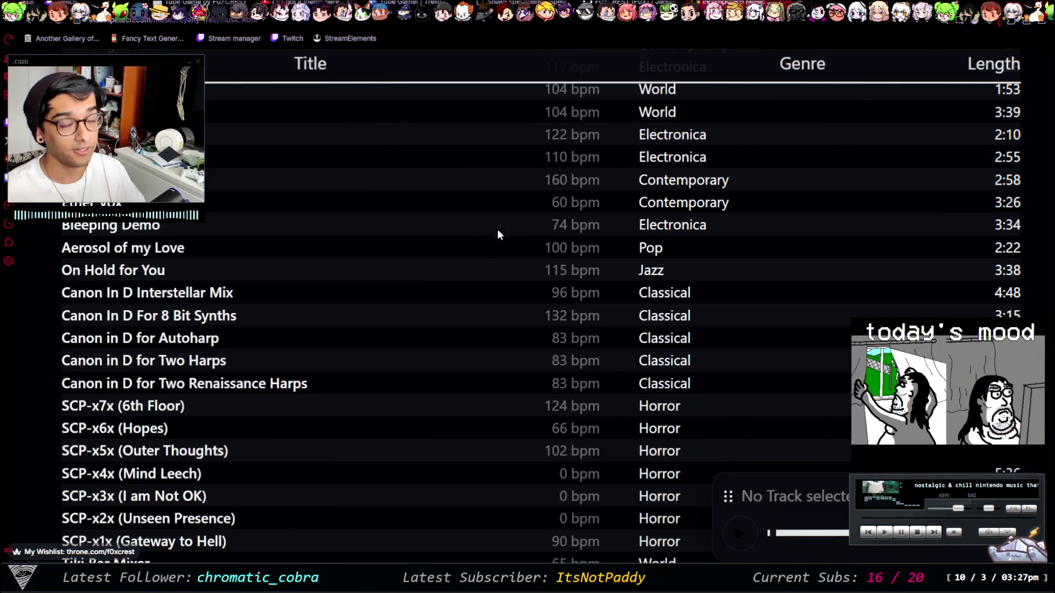
scroll(291, 275, down, 7)
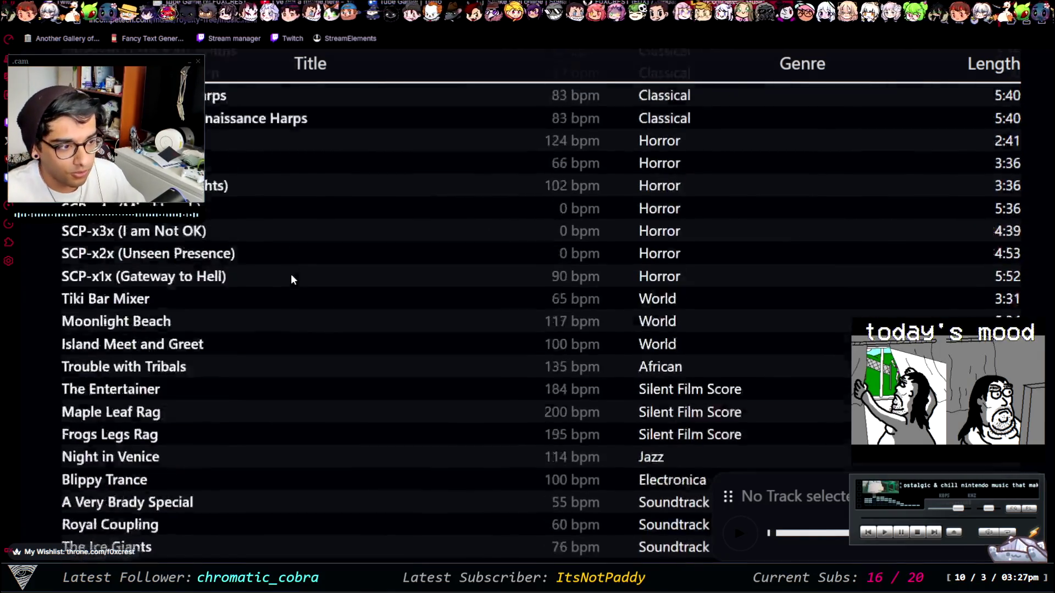
Step: Expand The Entertainer's details, collapse them, then expand Frogs Legs Rag
click(312, 257)
scroll(480, 332, down, 7)
scroll(337, 383, up, 4)
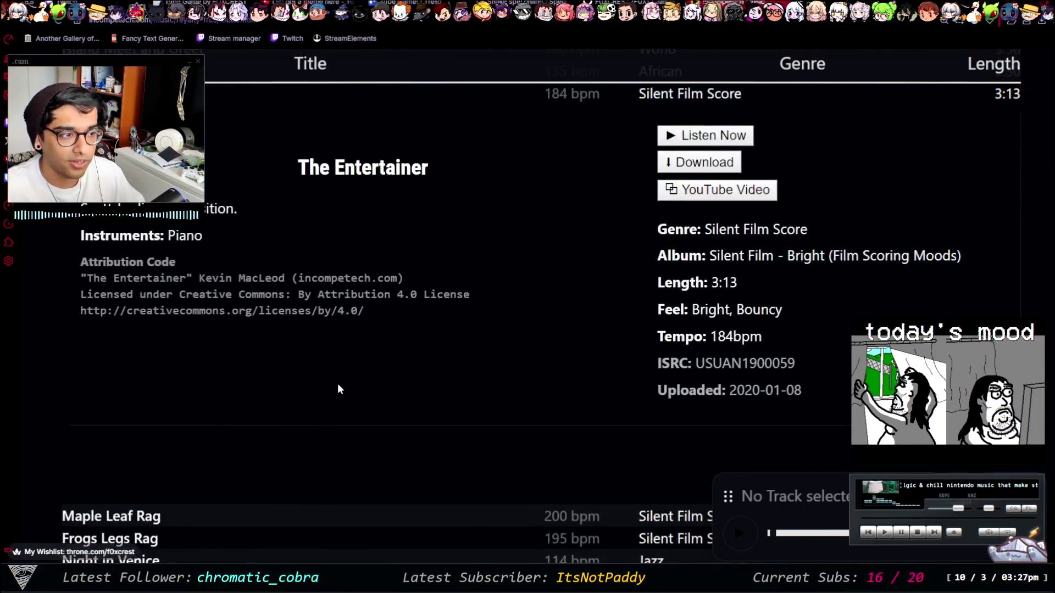
click(306, 253)
click(310, 255)
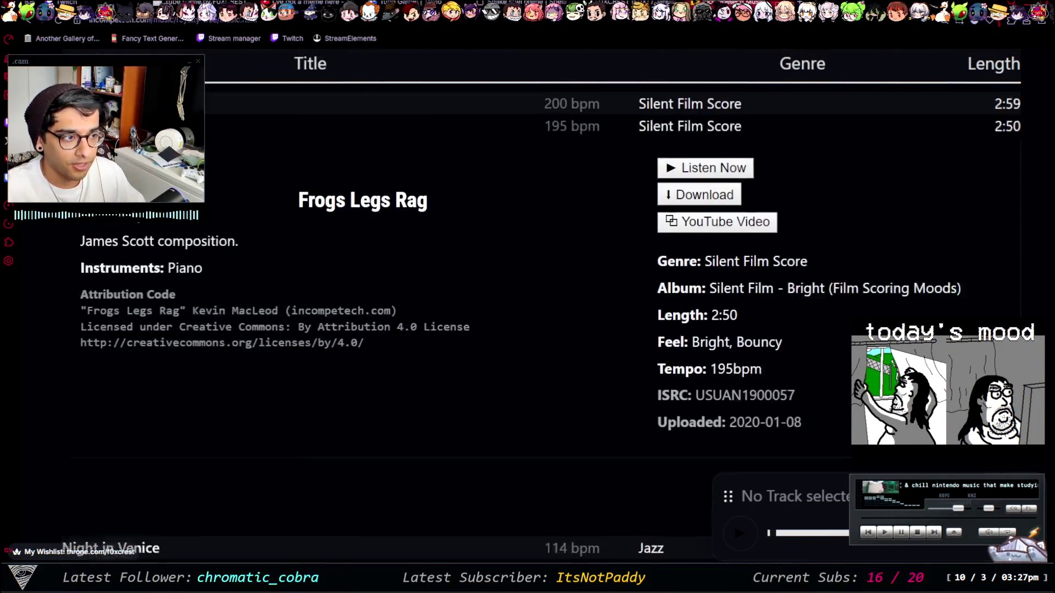
scroll(369, 299, down, 5)
Step: Expand Gothamlicious and then Kalimba Relaxation Music, and scroll back up the list
click(369, 299)
scroll(370, 289, up, 3)
click(358, 286)
click(361, 279)
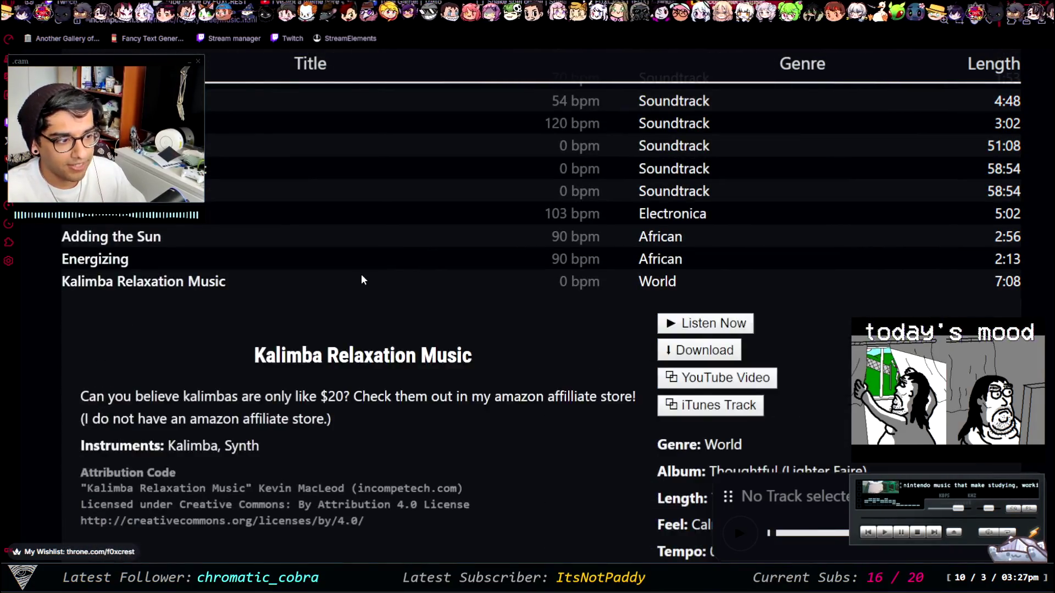
scroll(210, 286, up, 1)
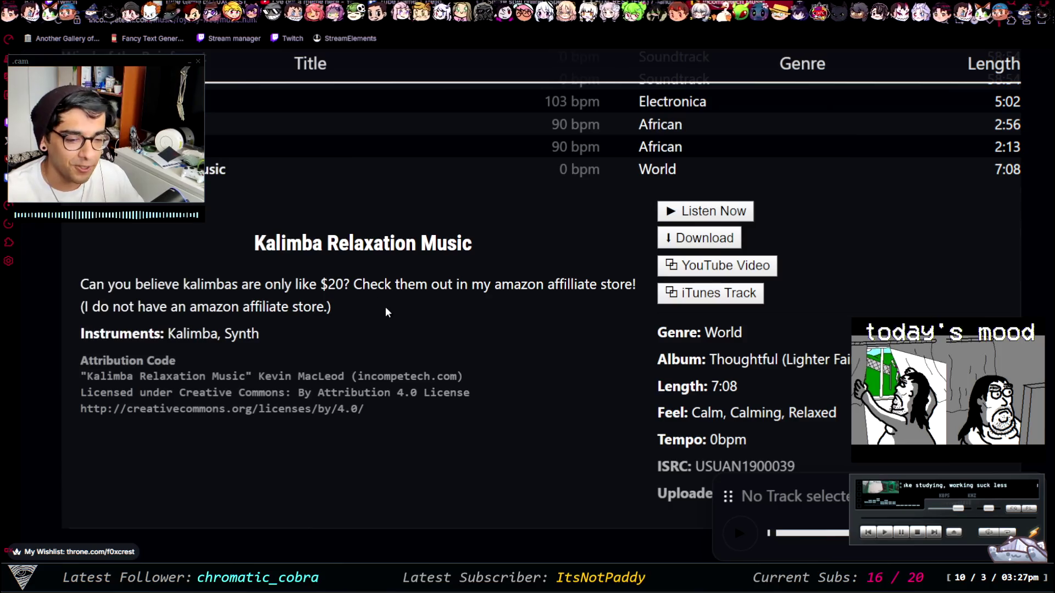
scroll(384, 312, up, 7)
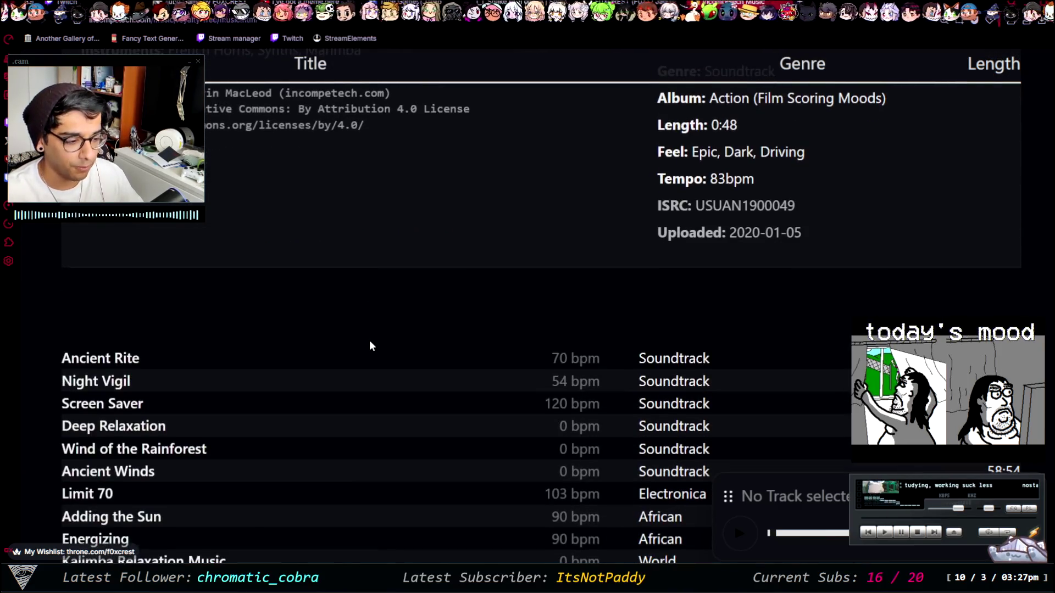
scroll(369, 341, up, 1)
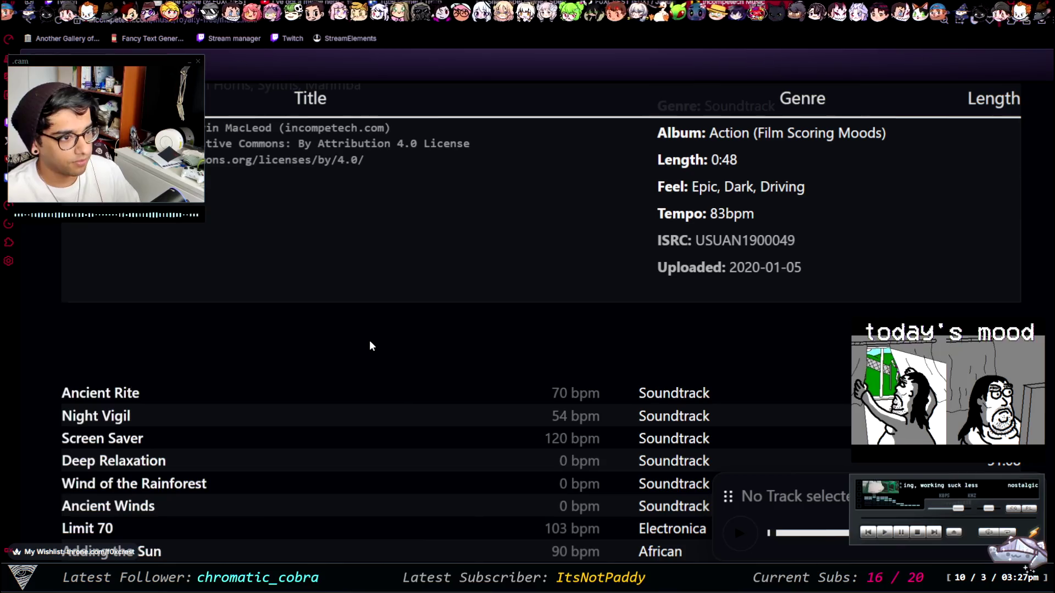
scroll(578, 171, up, 10)
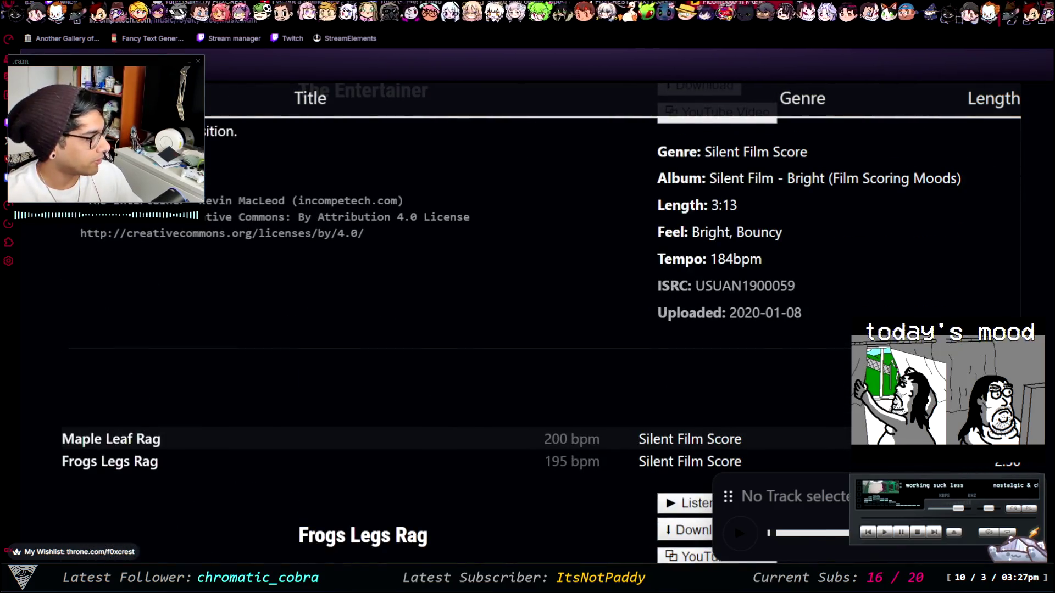
scroll(578, 171, up, 10)
Step: Search the catalogue for 'meatball', expand Meatball Parade's details and play it
click(597, 320)
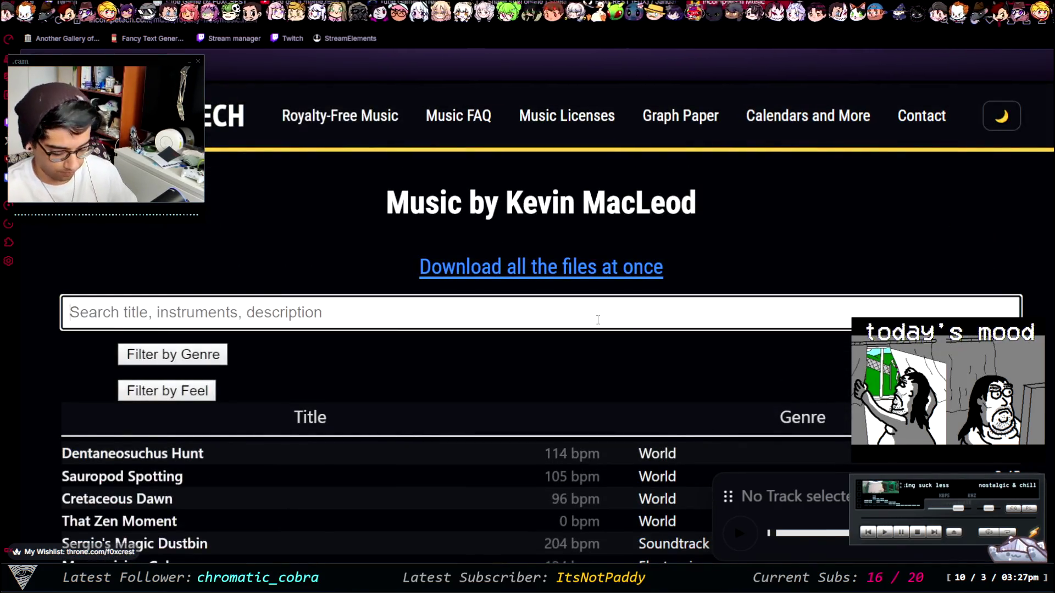
text(meatball)
scroll(367, 304, down, 5)
click(387, 285)
scroll(388, 286, down, 4)
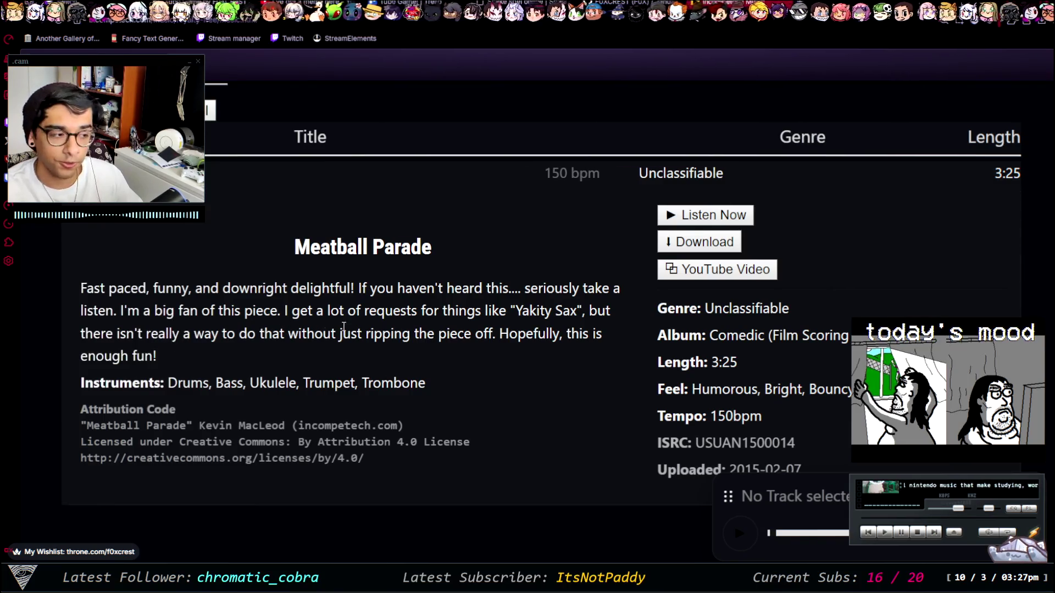
click(707, 216)
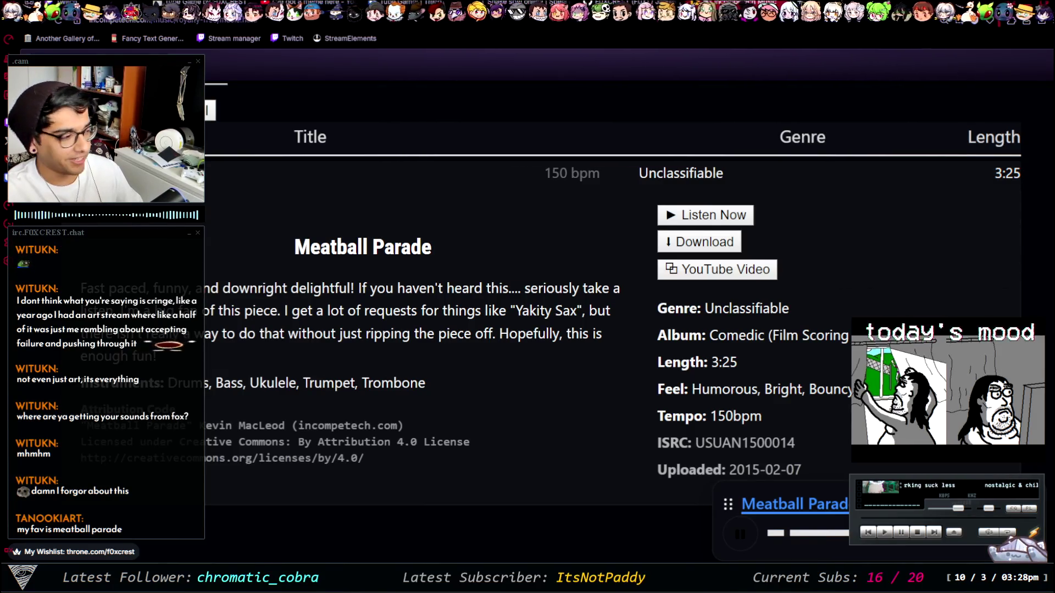
Step: Highlight Meatball Parade's feel description, album line and Unclassifiable genre in turn
mouse_move(657, 416)
mouse_down()
mouse_move(729, 416)
mouse_move(662, 389)
mouse_up()
click(763, 302)
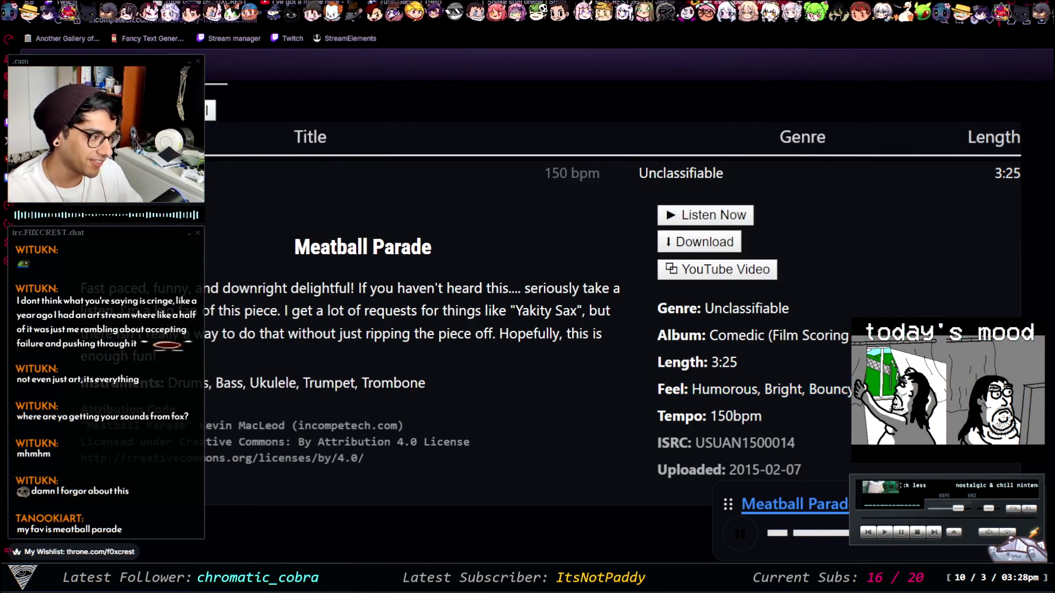
drag(684, 336, 868, 336)
click(868, 336)
double_click(775, 308)
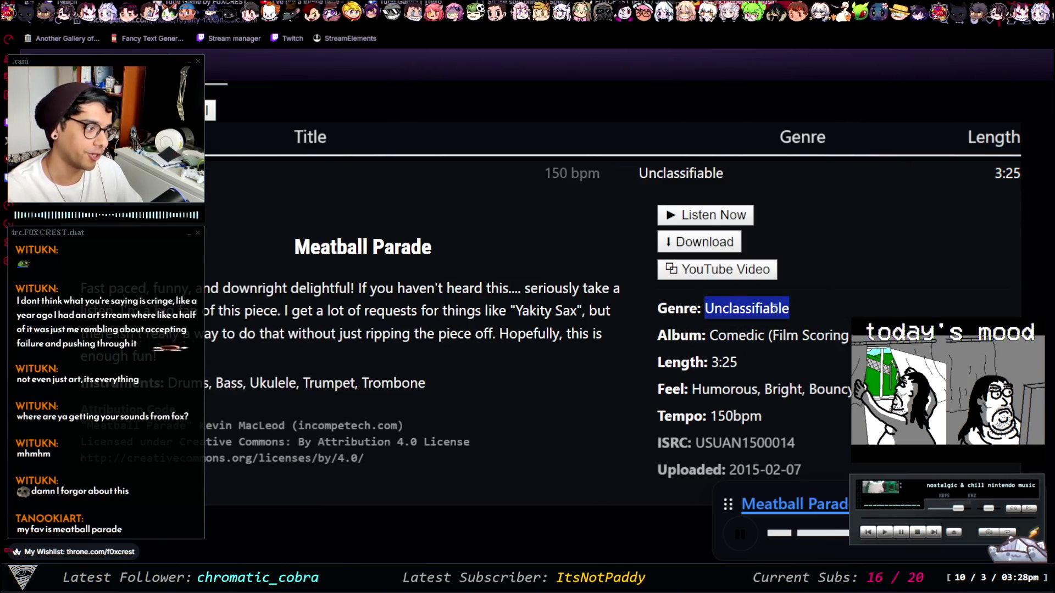
click(645, 302)
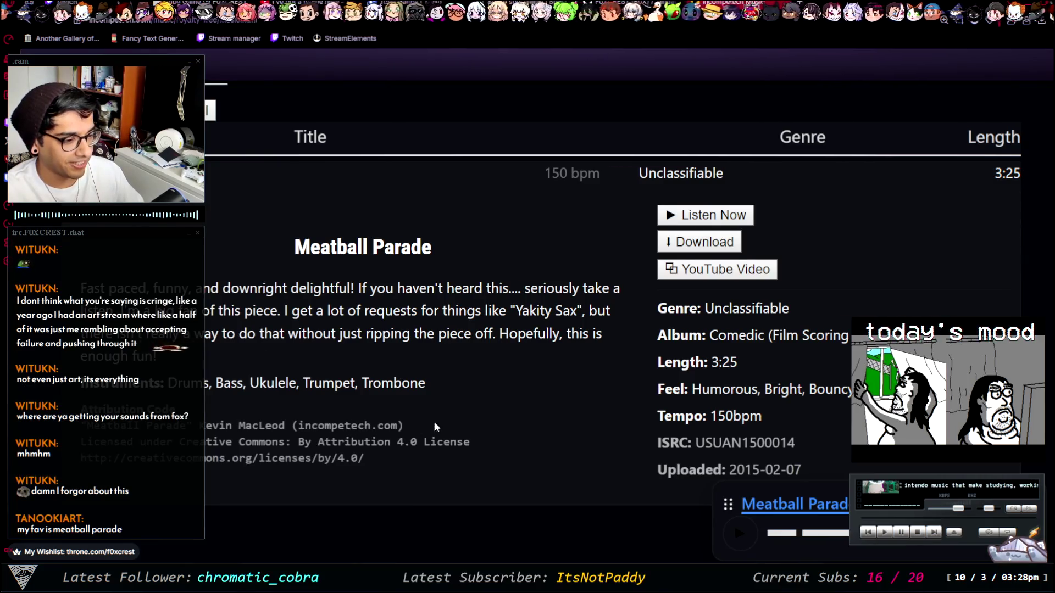
Step: Highlight the description and attribution text, then the 2015-02-07 upload date
scroll(460, 421, down, 1)
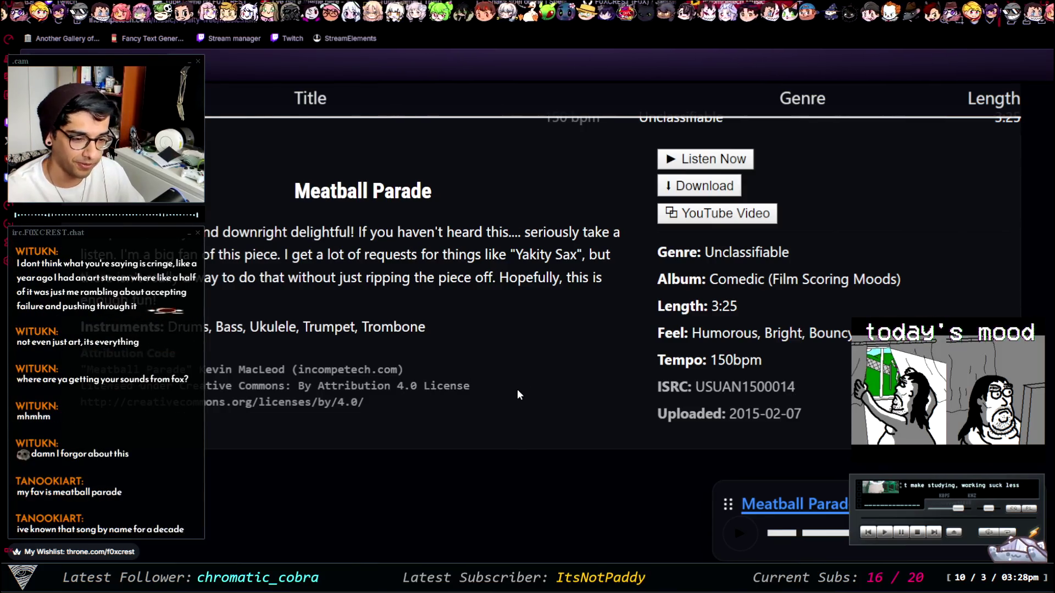
mouse_move(495, 421)
mouse_down()
mouse_move(330, 307)
mouse_move(266, 226)
mouse_move(433, 349)
mouse_up()
click(437, 350)
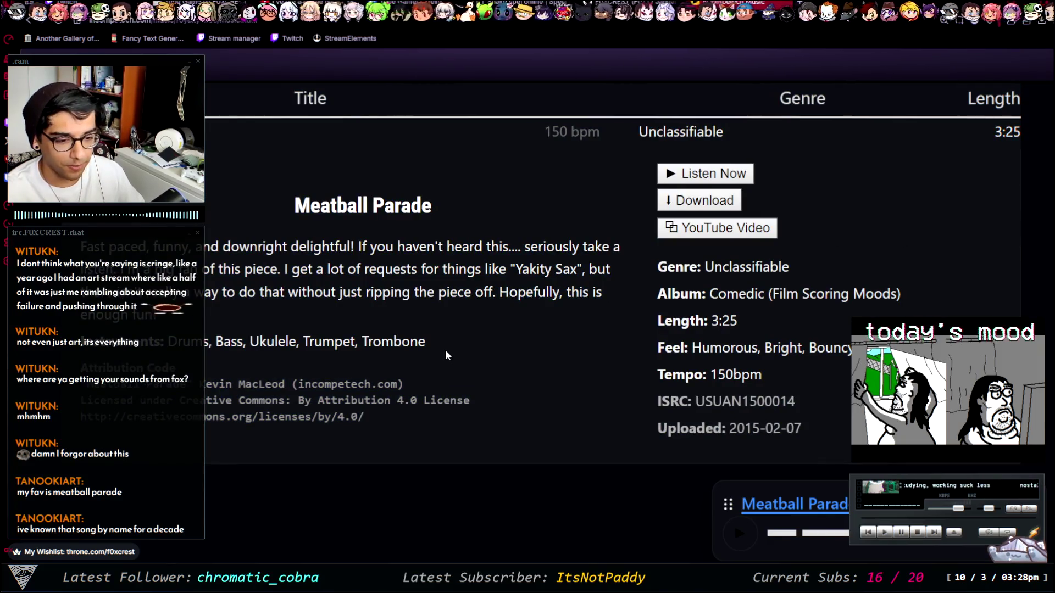
drag(821, 422, 729, 428)
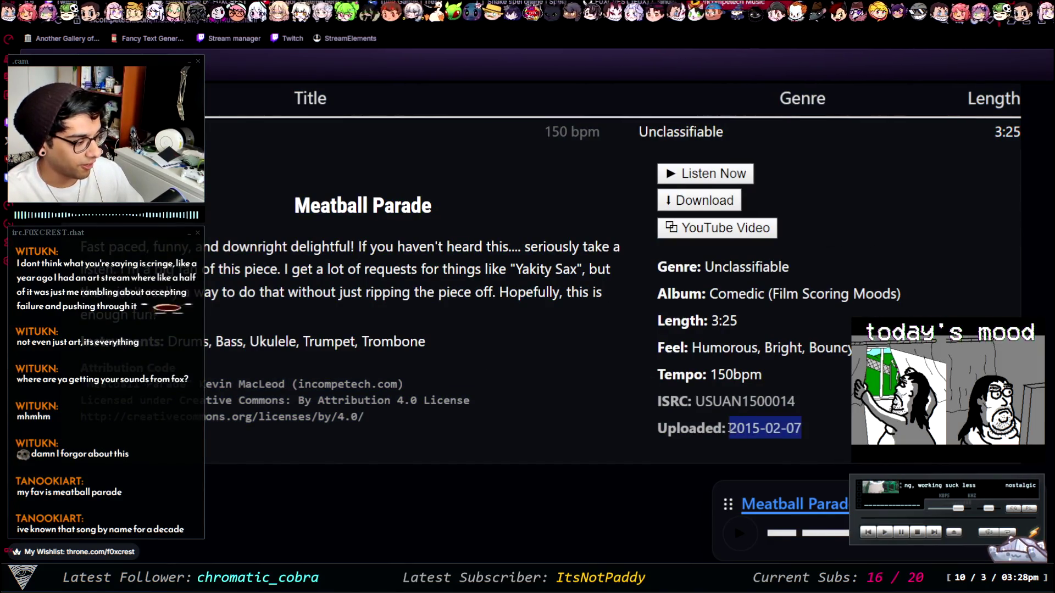
Step: Scroll back to the top, highlight the page heading and refocus the music search
scroll(730, 428, up, 4)
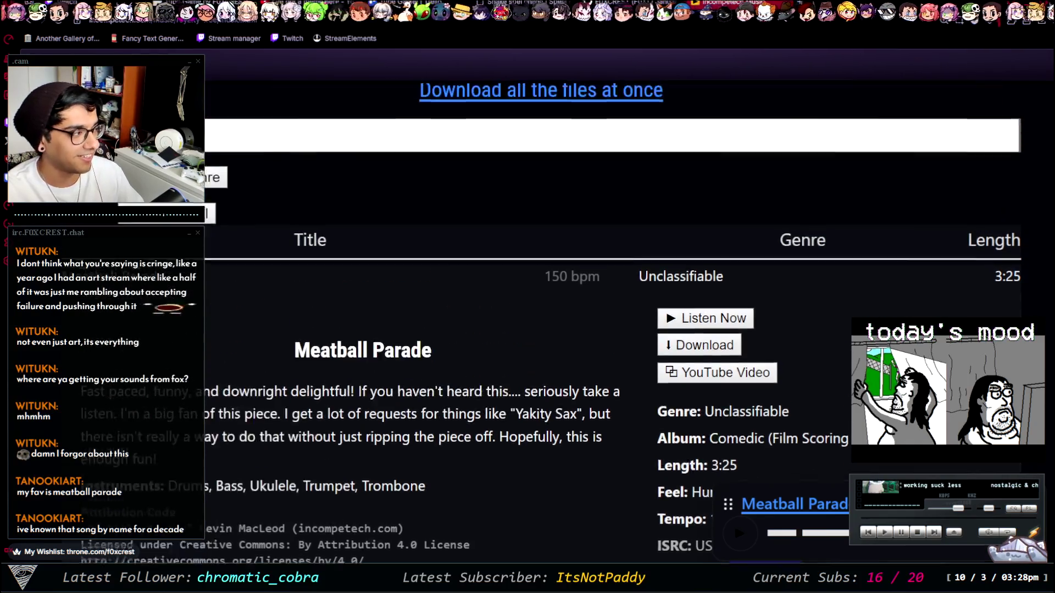
scroll(357, 322, down, 6)
scroll(559, 339, up, 8)
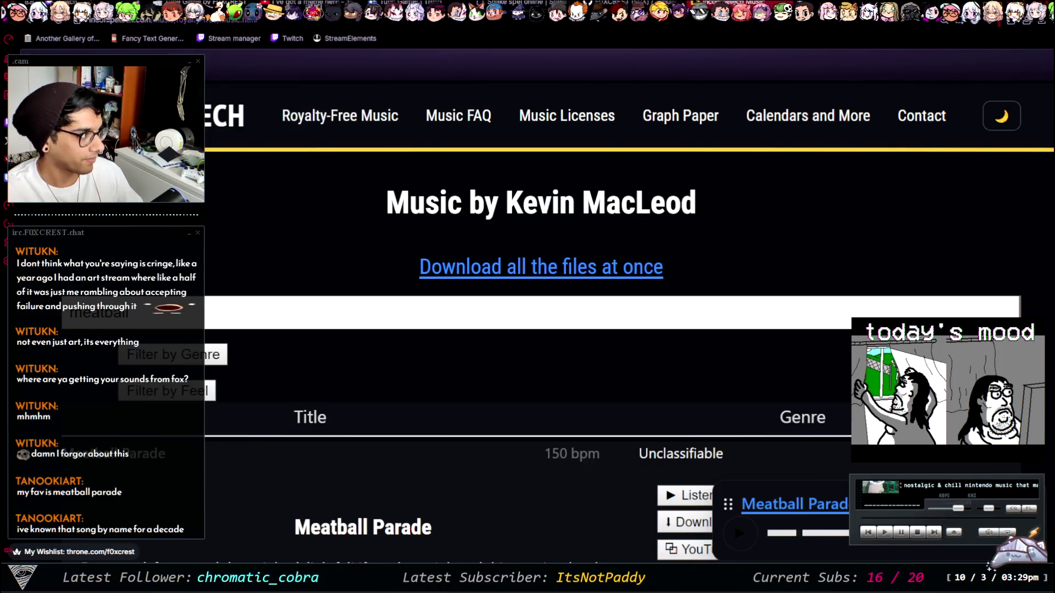
scroll(734, 523, down, 1)
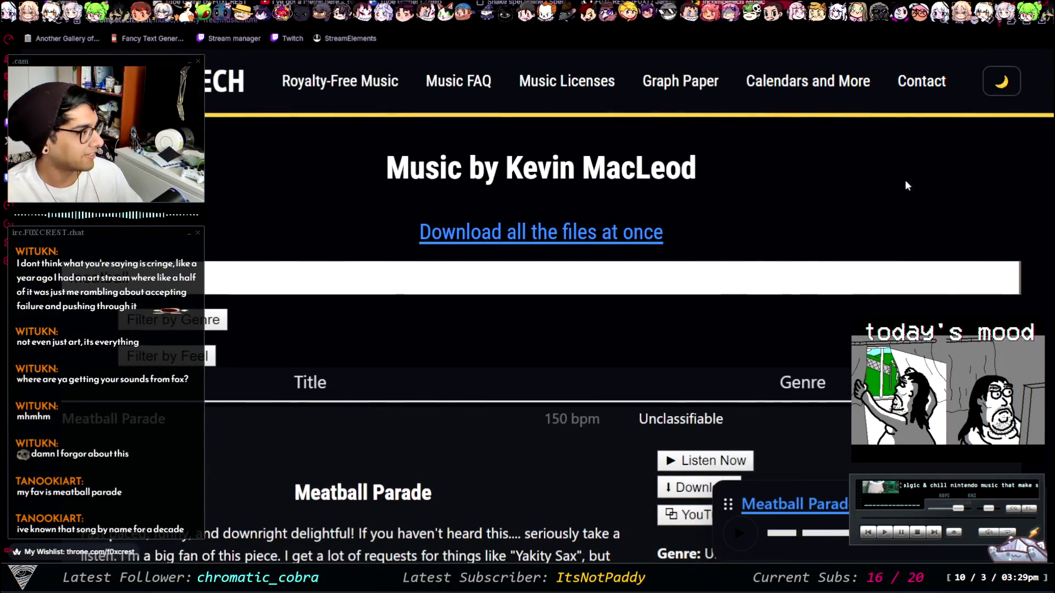
scroll(872, 263, down, 2)
scroll(853, 236, up, 2)
drag(854, 236, 673, 171)
click(400, 286)
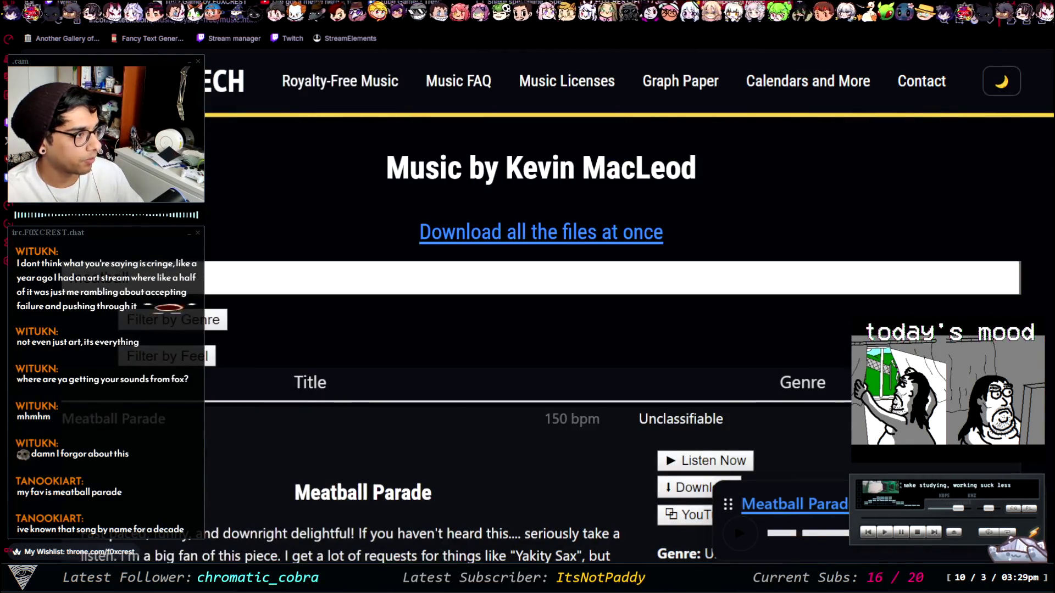
Step: Check the Tube-Game commit activity on the GitHub profile tab, then return to Unity
key(ctrl+Tab)
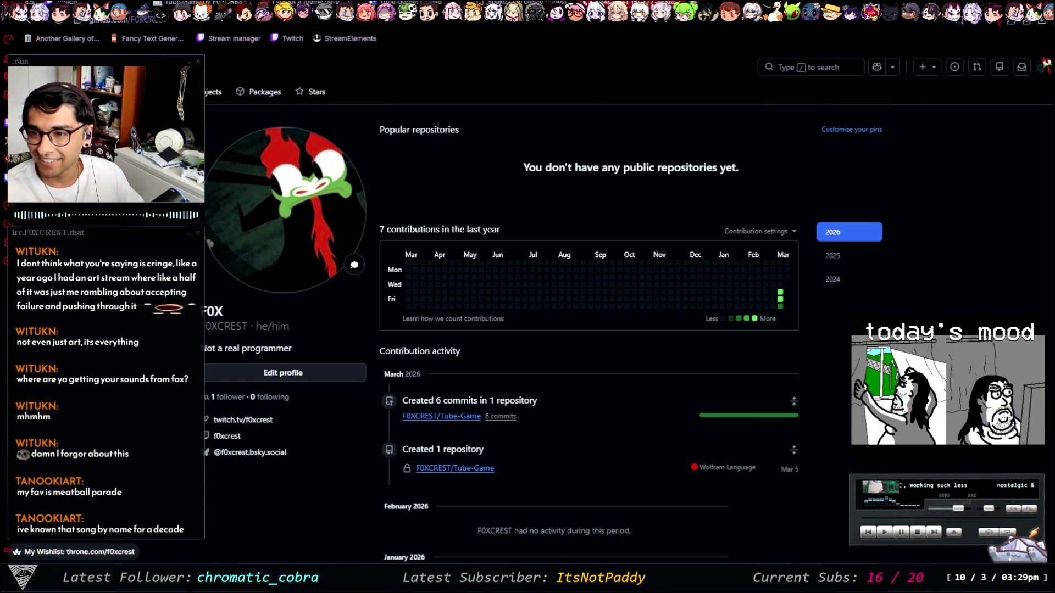
key(alt+Tab)
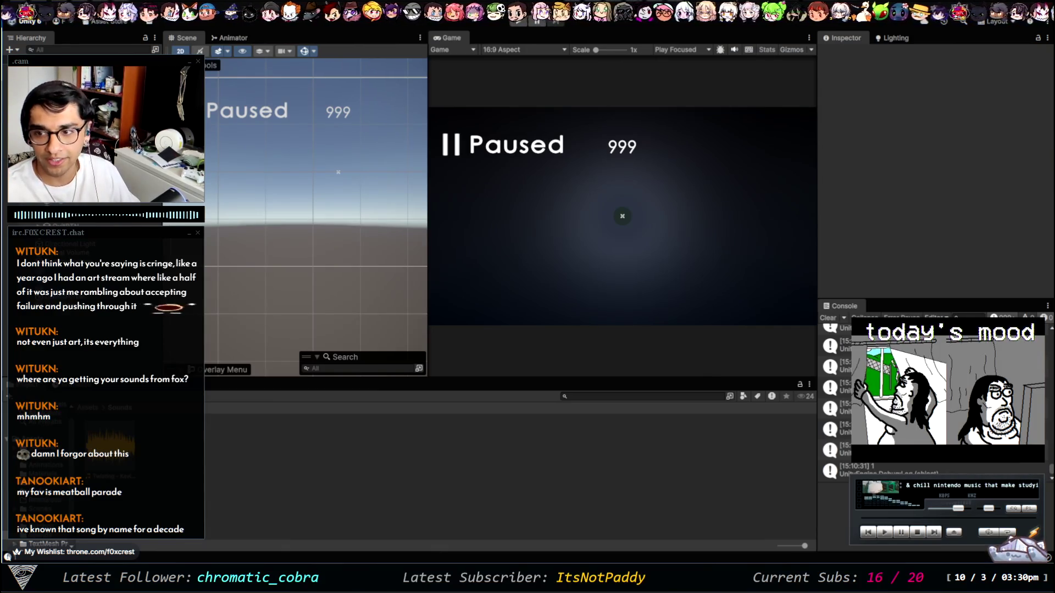
Step: Switch to the browser tab with the Unity Manual's Audio Source reference page
key(alt+Tab)
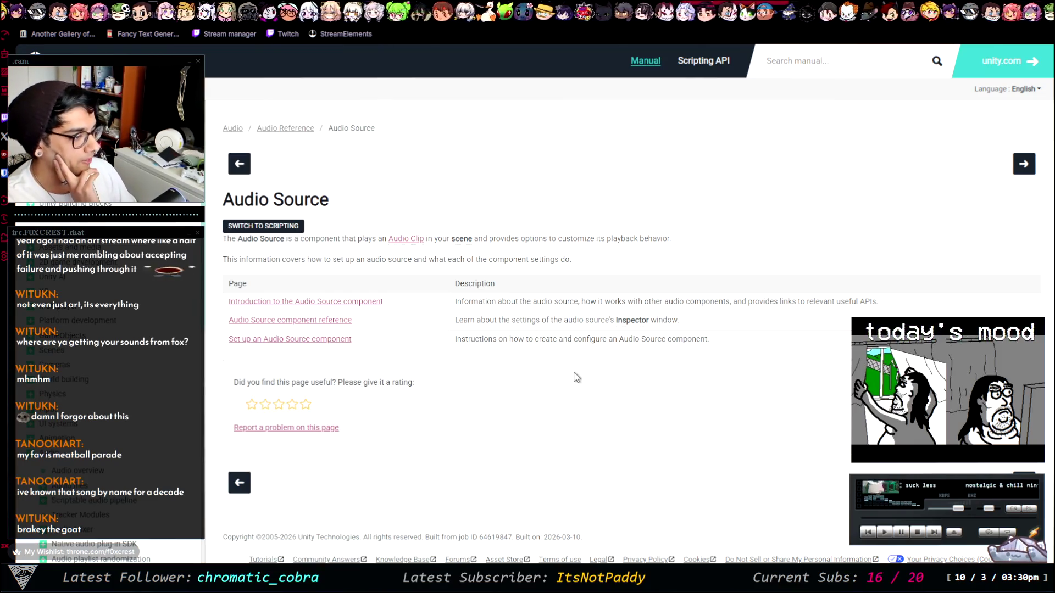
Step: Read the Unity Manual's 'Set up an Audio Source component' steps, then return to the paused Unity editor
click(323, 341)
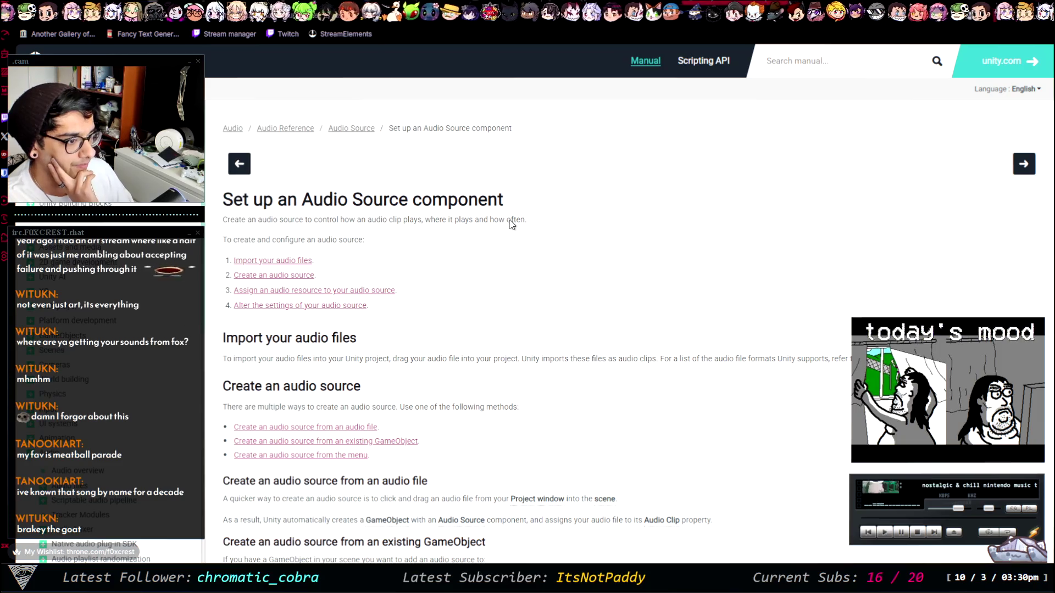
scroll(374, 324, down, 1)
scroll(375, 327, down, 3)
scroll(376, 327, up, 4)
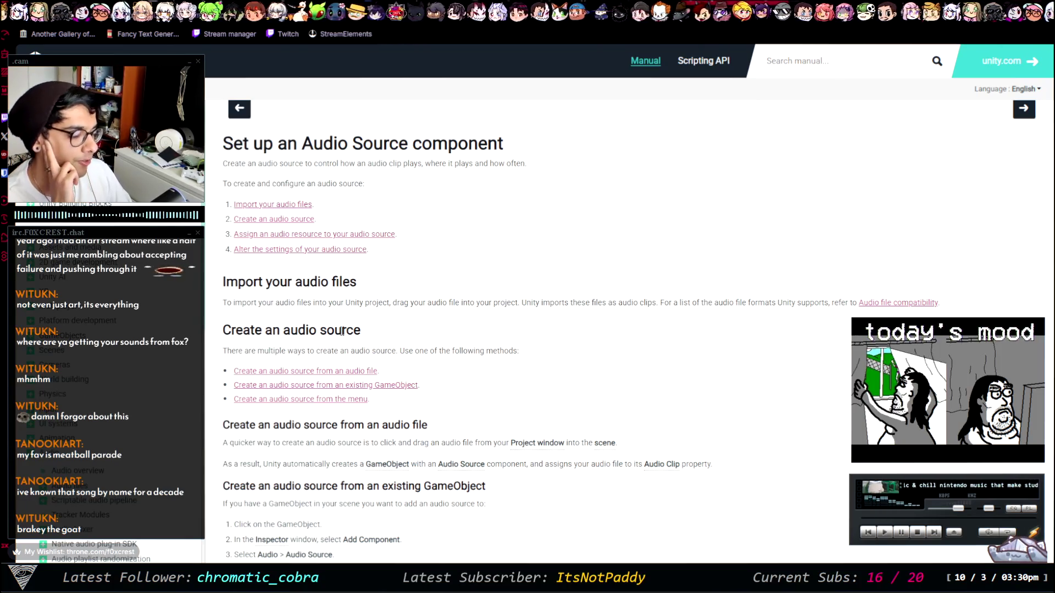
scroll(341, 386, down, 3)
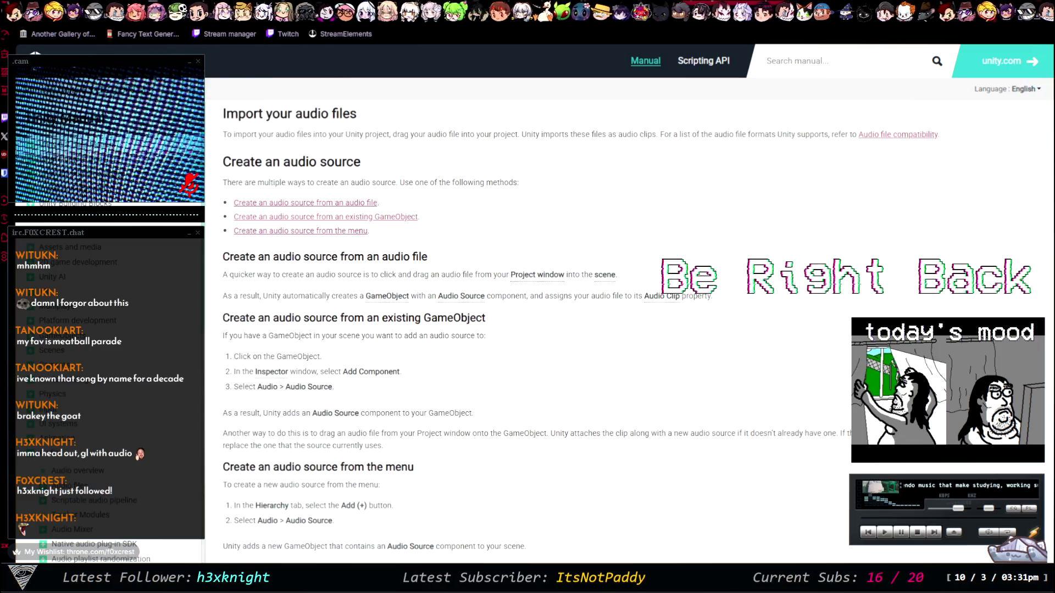
key(alt+Tab)
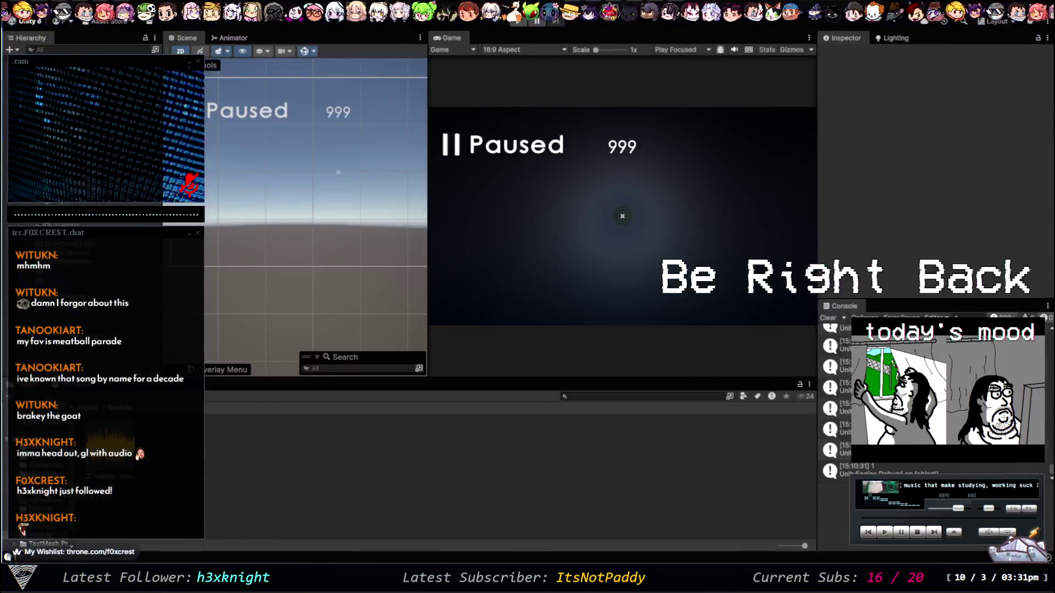
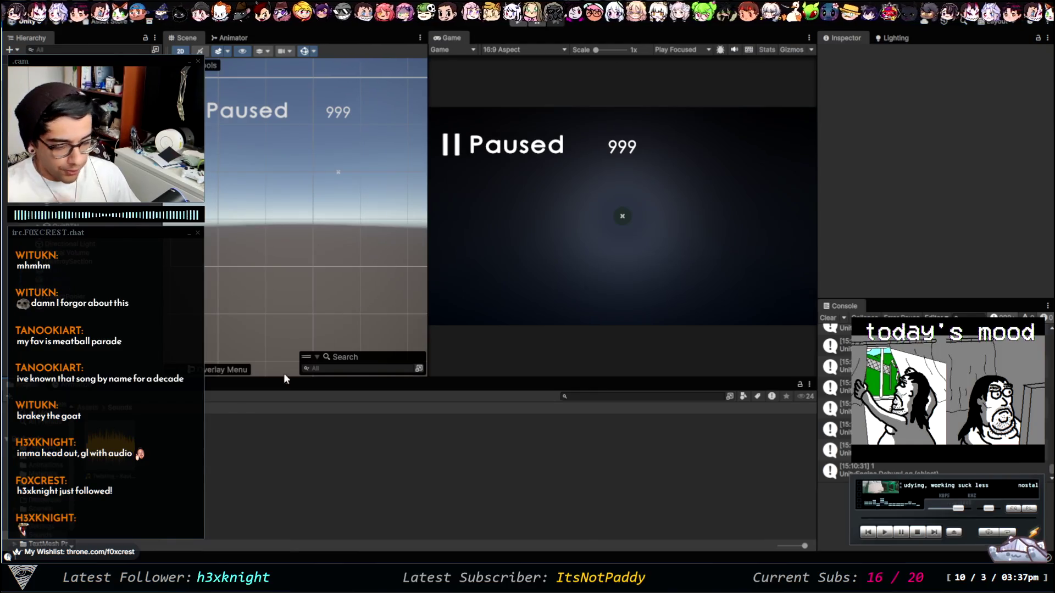
Step: Go from the Unity Manual audio source page to the Tube Game! board and begin a WIP card
key(alt+Tab)
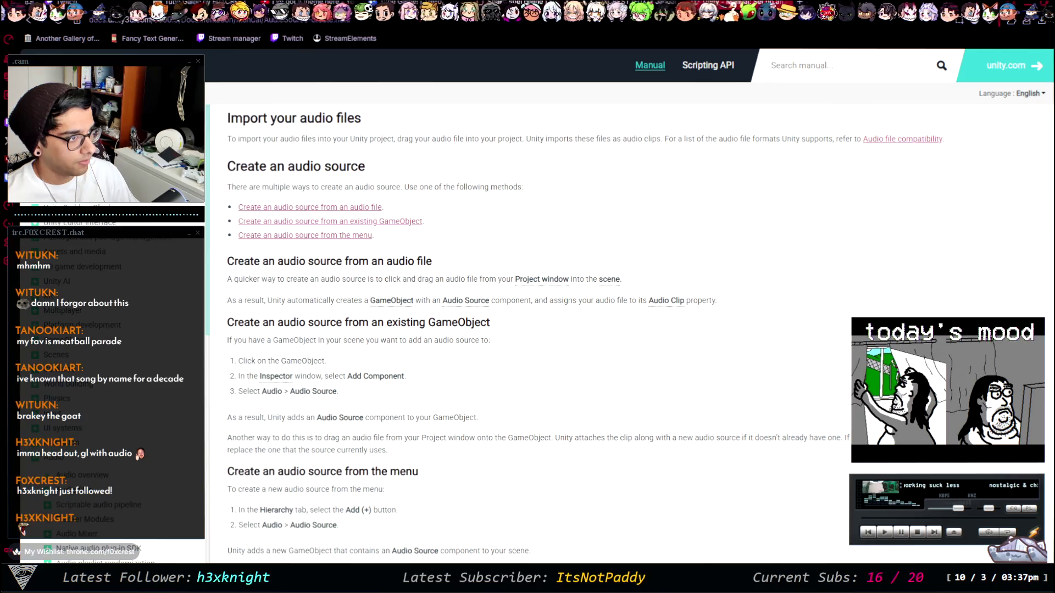
key(ctrl+Tab)
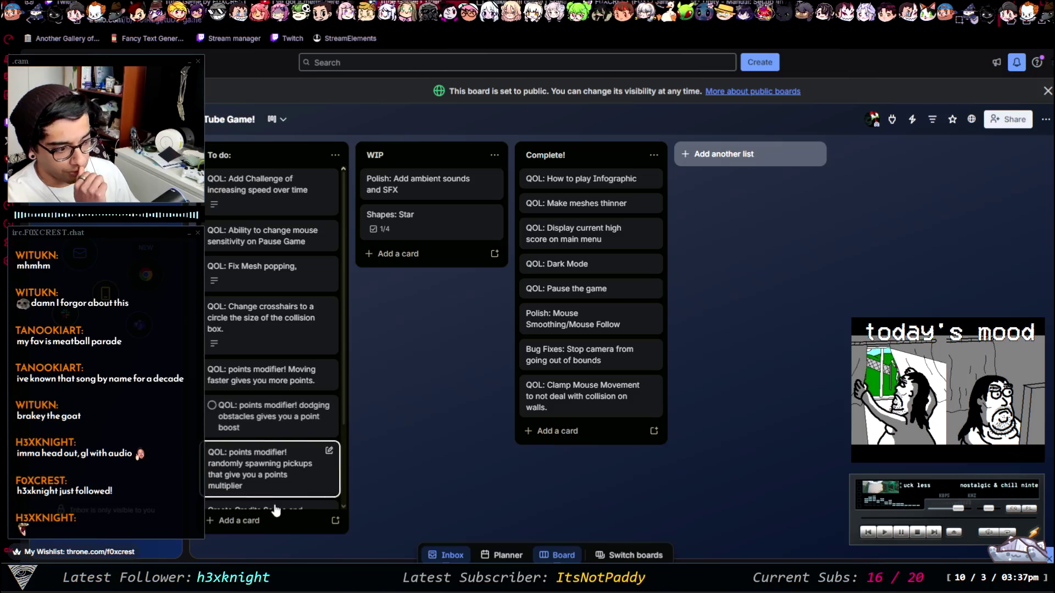
click(391, 254)
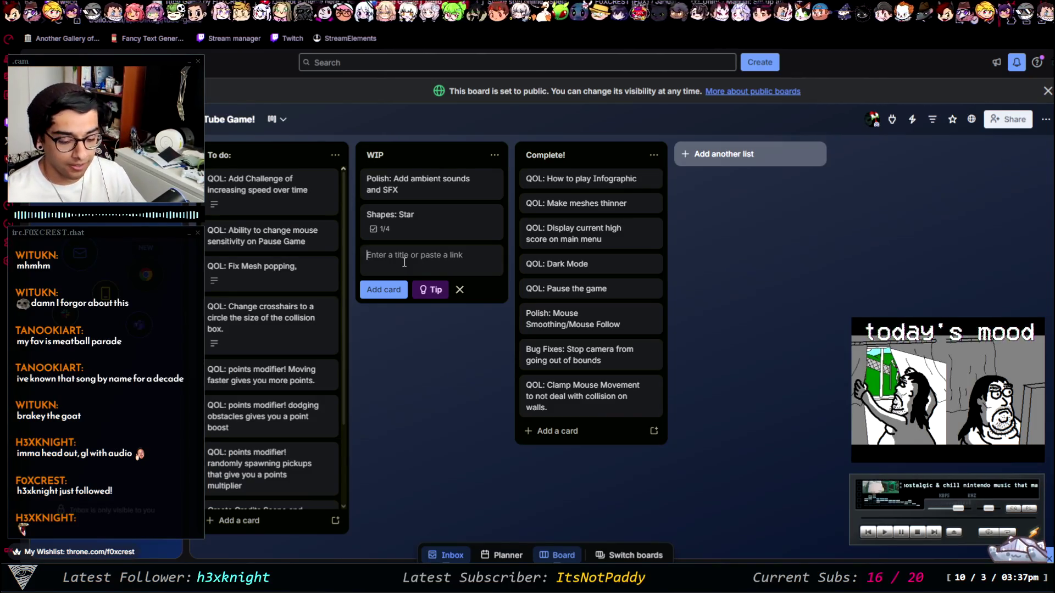
Step: Add the card 'Add: Credits to credit music artists and attribute sounds to.' to WIP
text(Add: C)
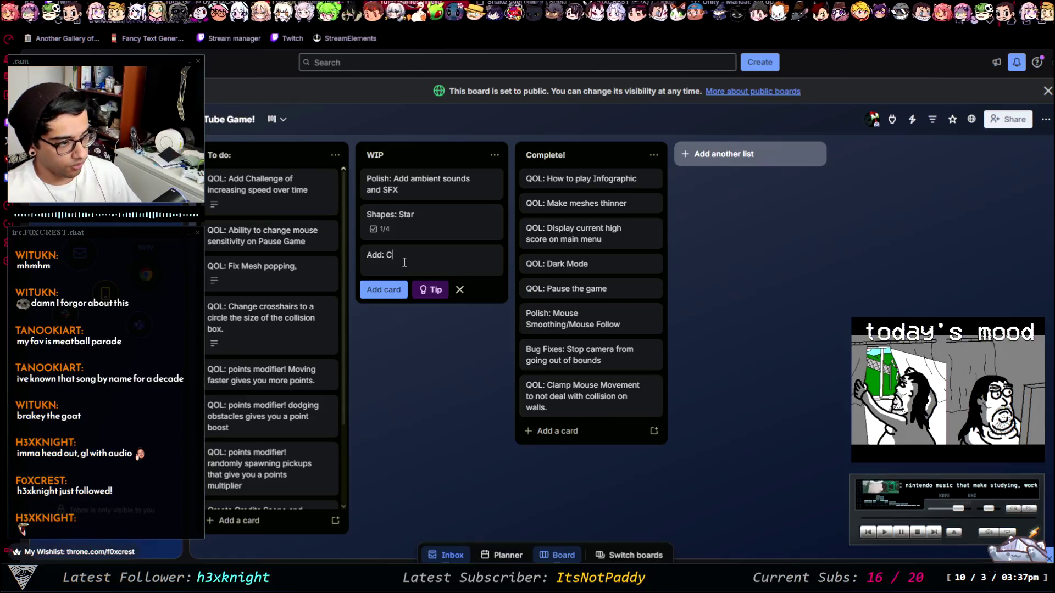
text(redits to credit )
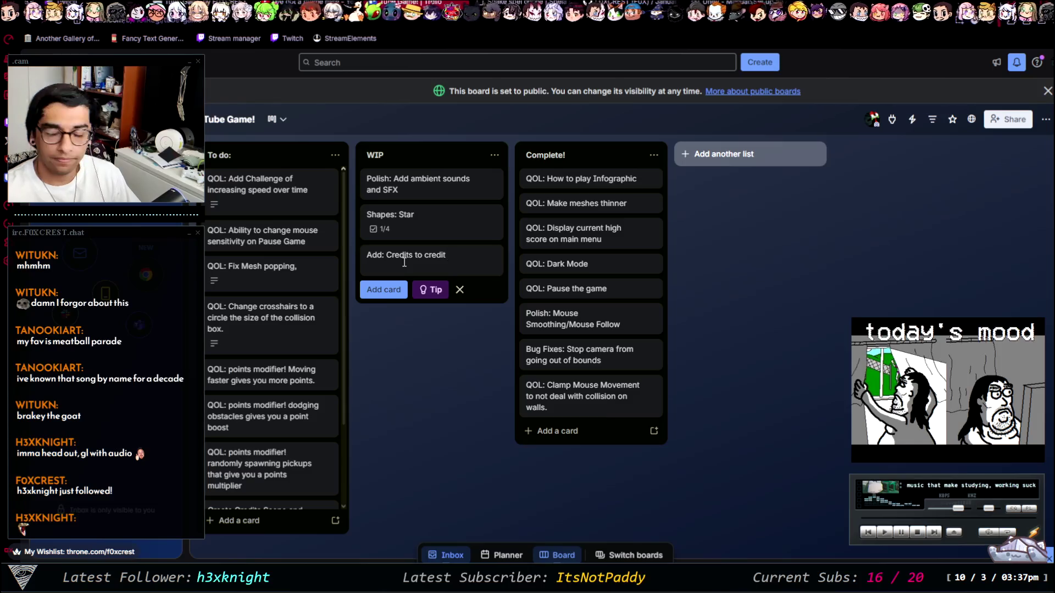
text(music arti)
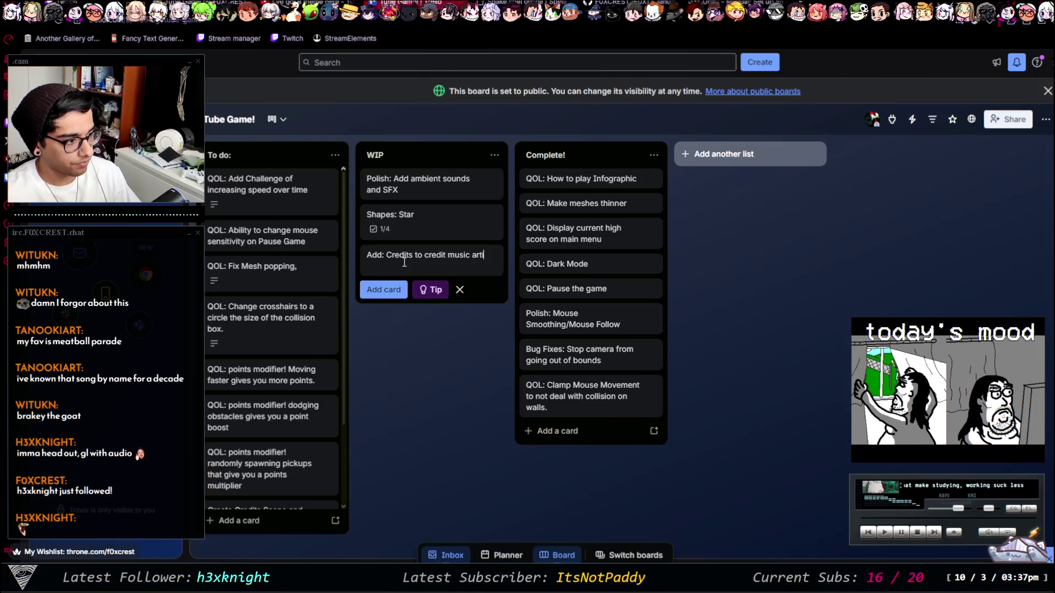
text(sts and at)
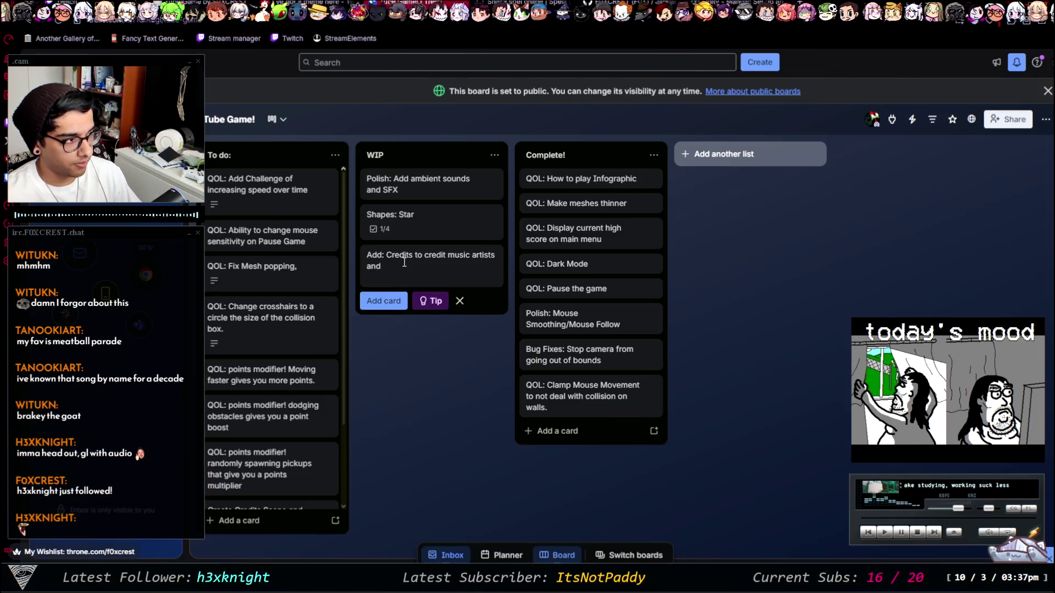
text(trubu)
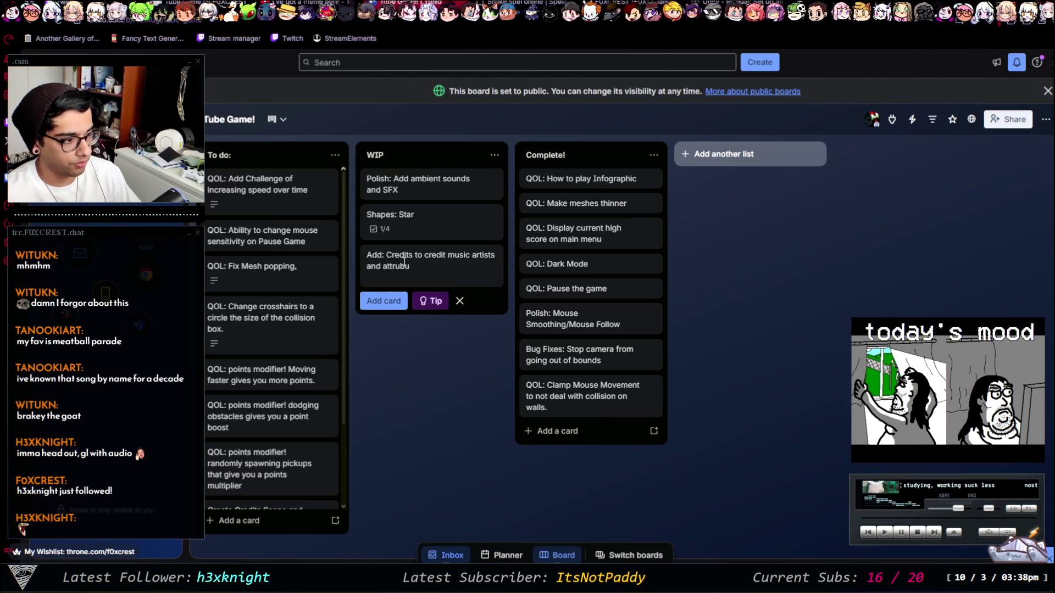
key(BackSpace)
key(BackSpace)
key(BackSpace)
text(ibute)
key(BackSpace)
key(BackSpace)
key(BackSpace)
text(ute)
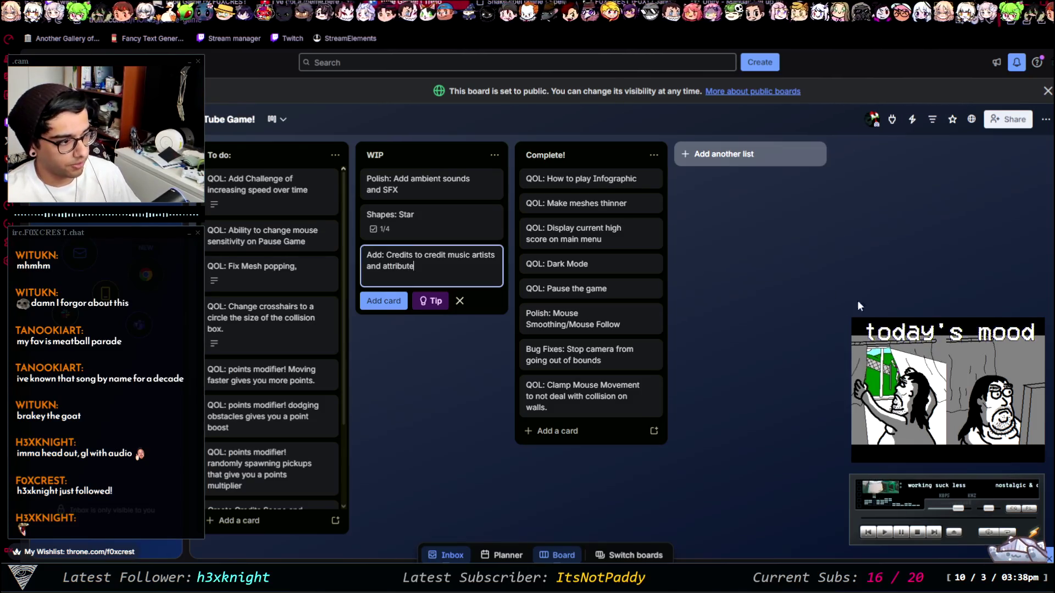
text( soun)
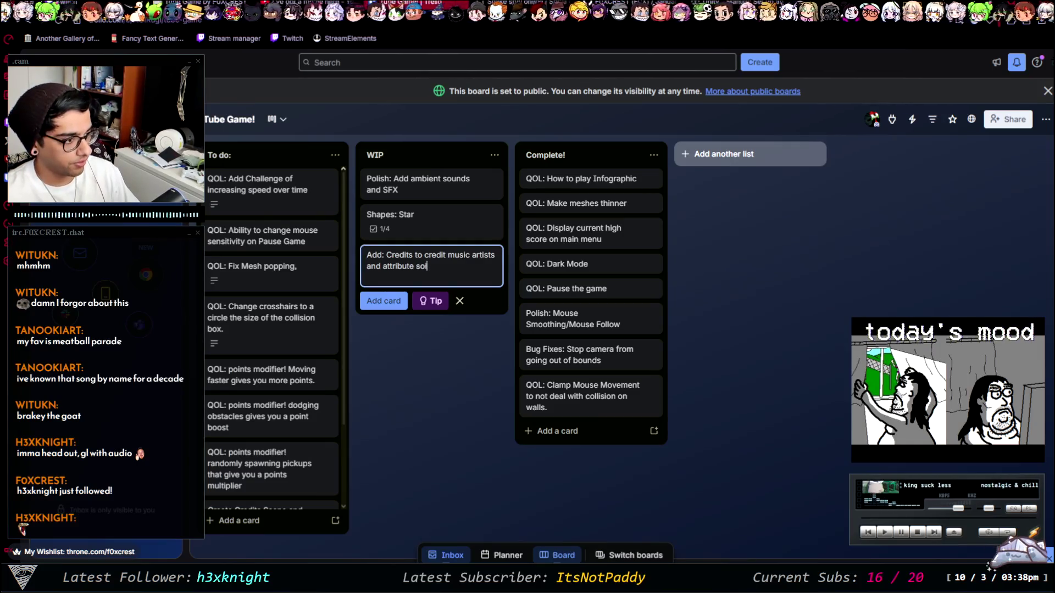
text(d)
key(BackSpace)
key(BackSpace)
text(nds to.)
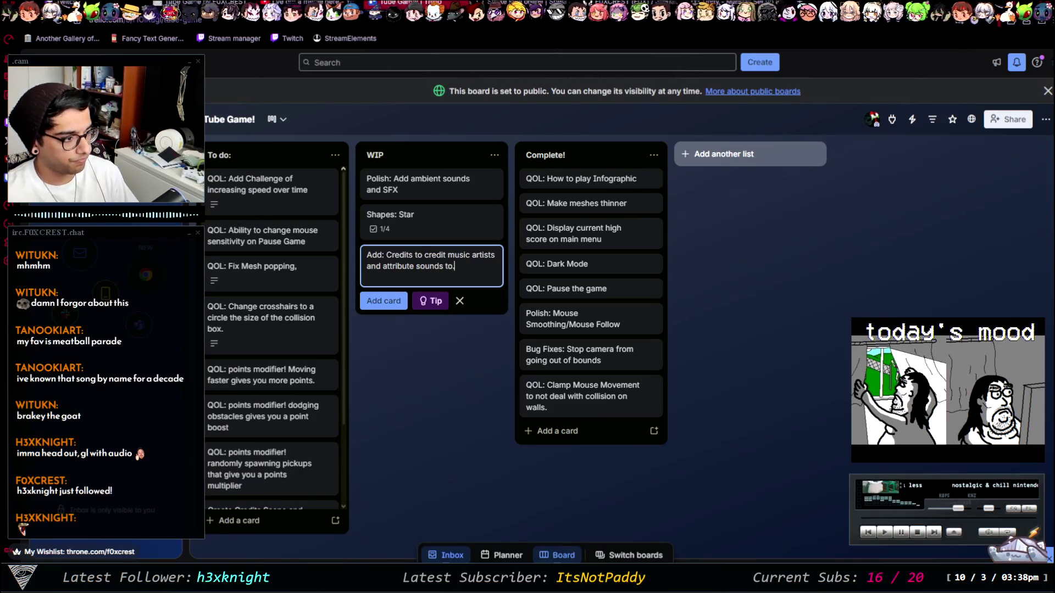
key(Return)
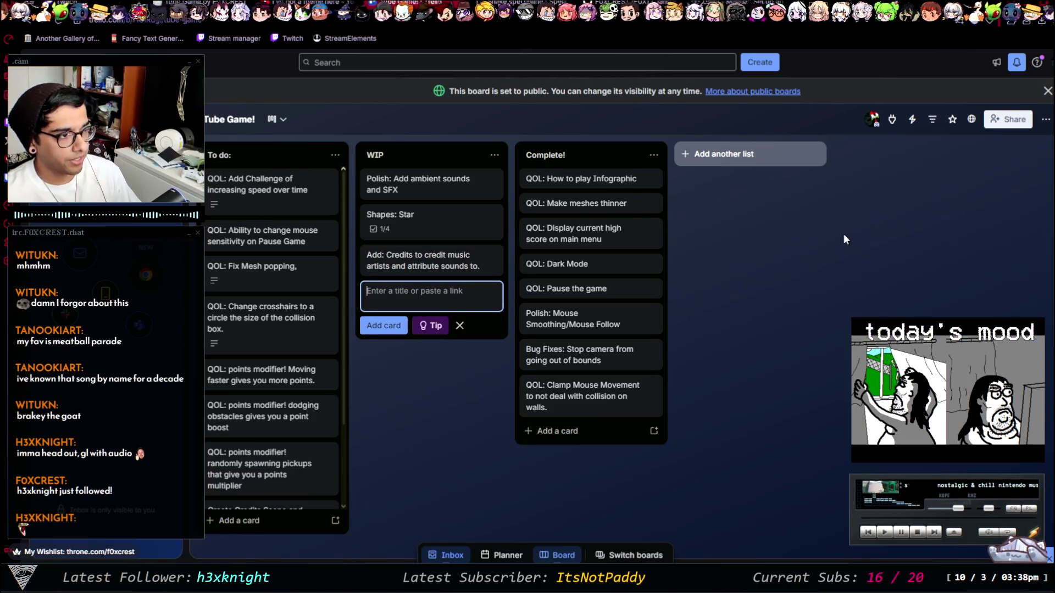
Step: Add a 'Menu to control audio levels' card to WIP and open its details
text(M)
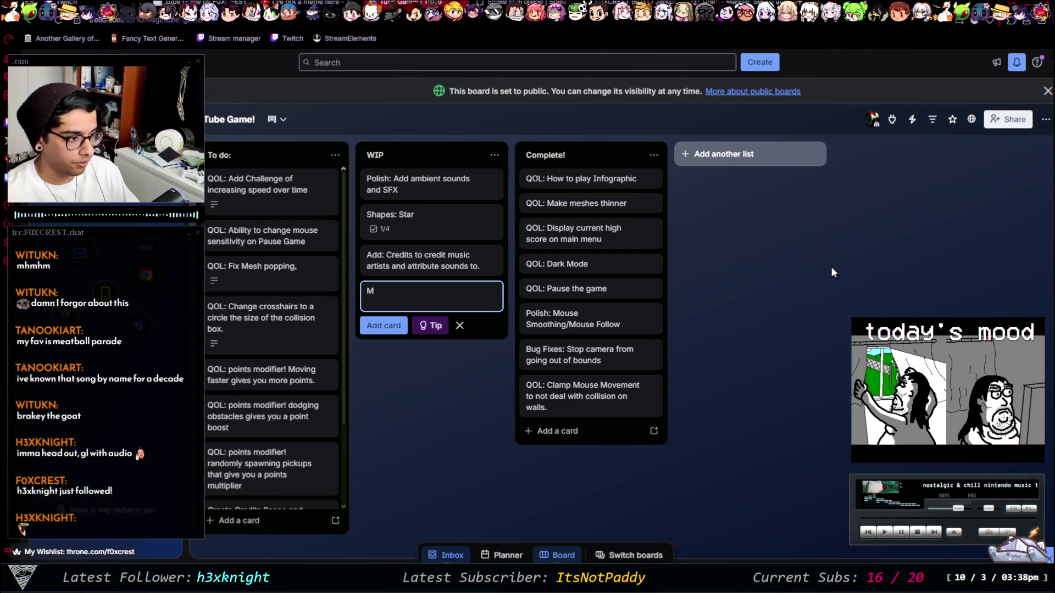
text(enu to control)
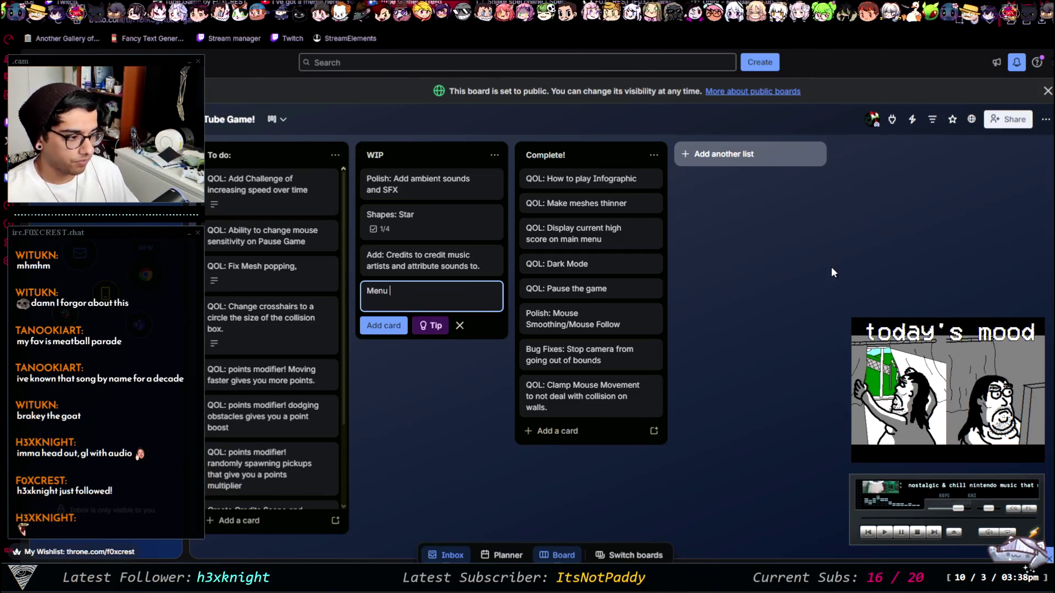
text( sound)
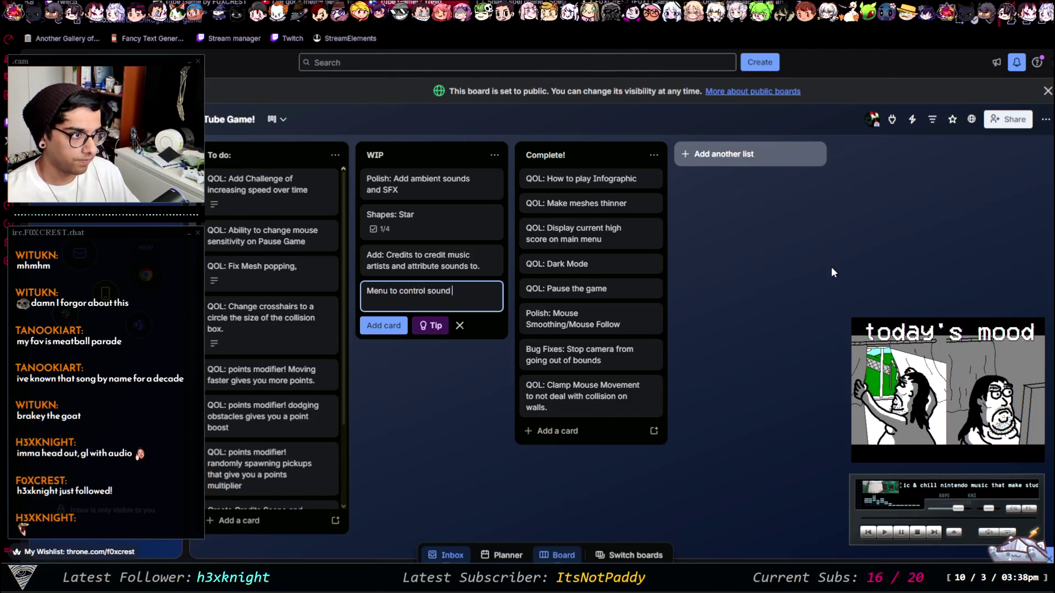
key(ctrl+BackSpace)
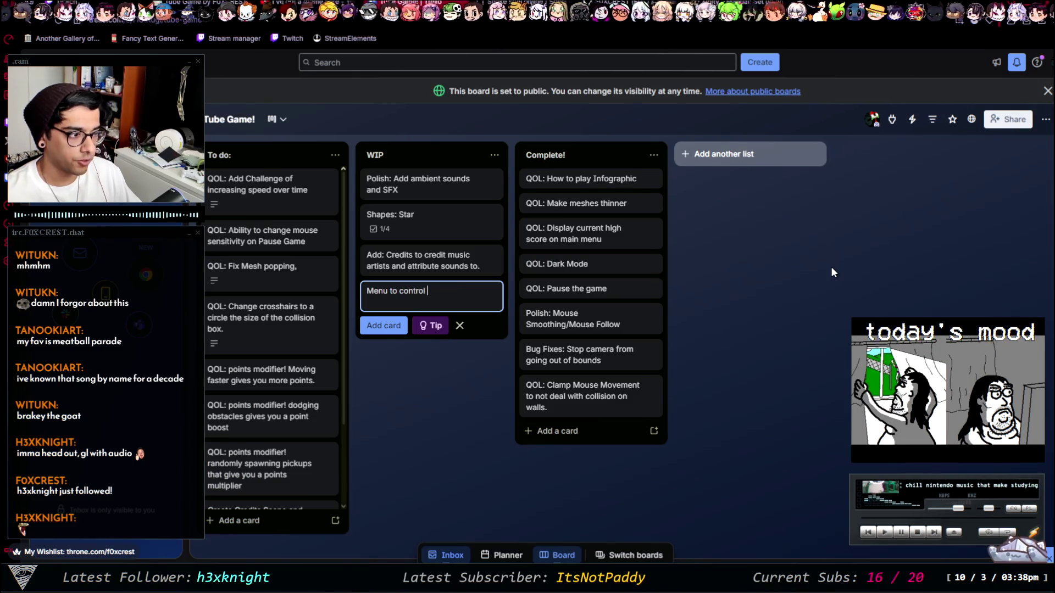
text(audio level)
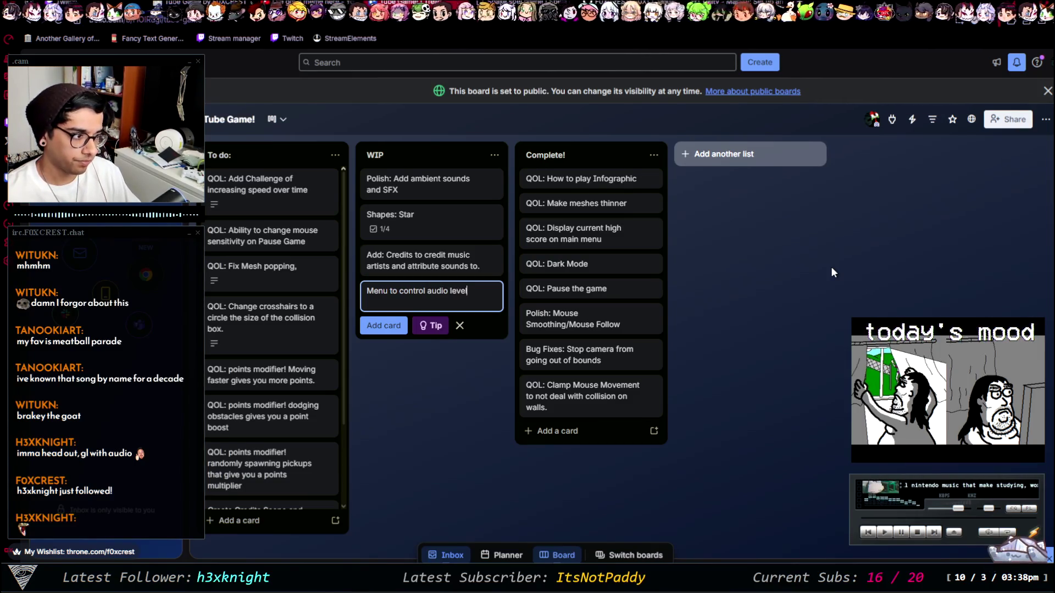
text(s)
key(Return)
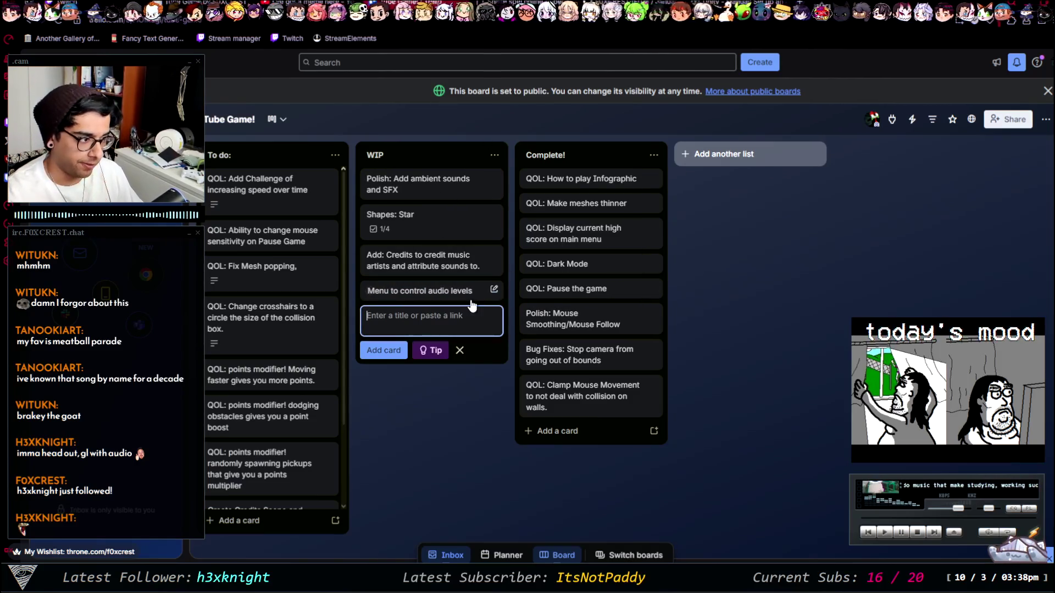
click(471, 297)
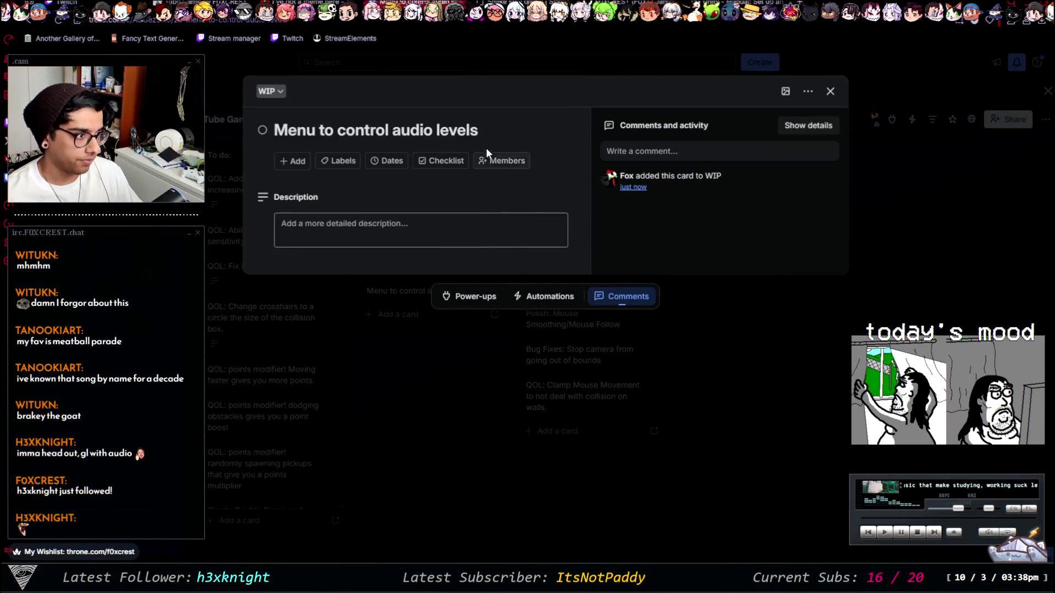
Step: Append '(incl. muting sounds)' to the audio-levels card title, close it, and return to Unity
click(481, 128)
text((incl. myu)
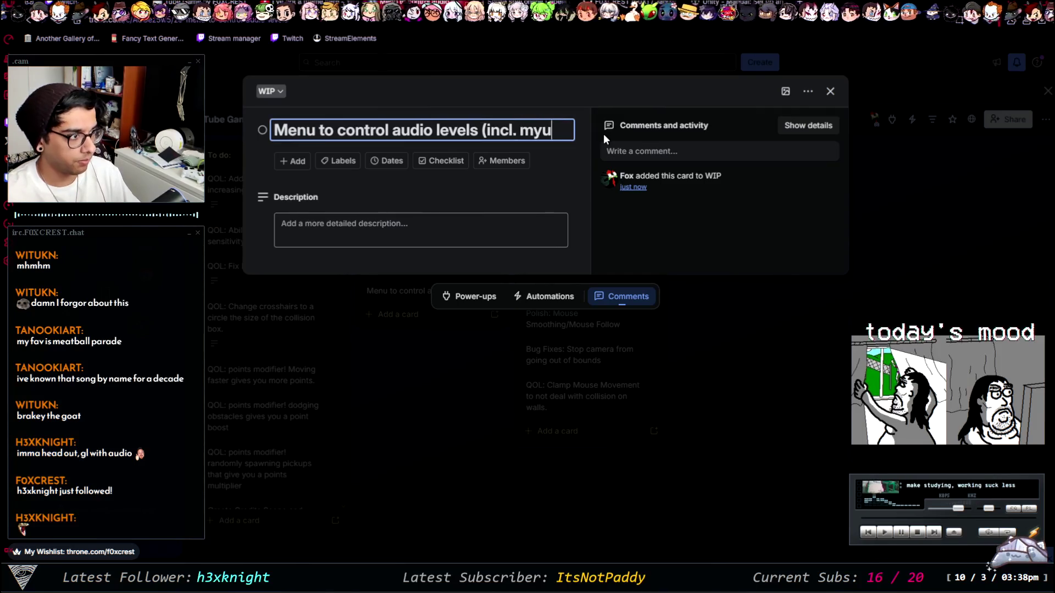
key(BackSpace)
key(BackSpace)
text(uting sounds))
key(Return)
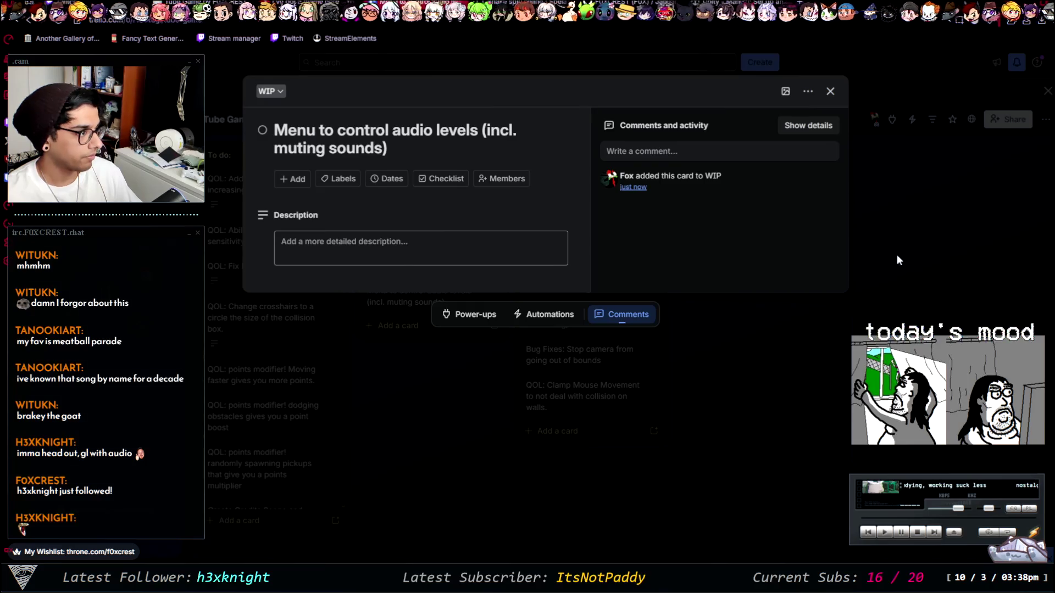
click(896, 256)
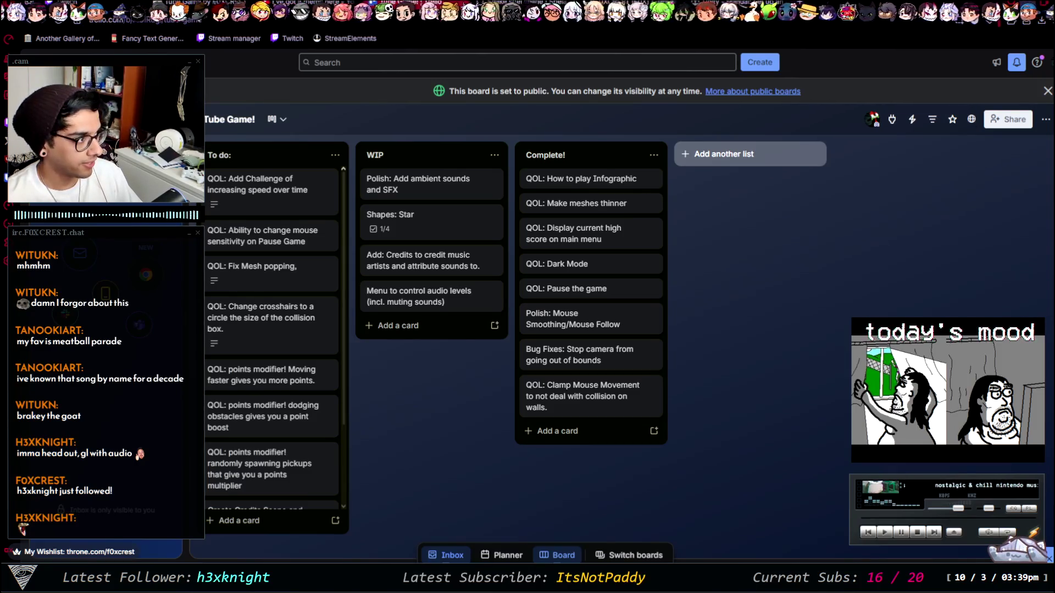
key(alt+Tab)
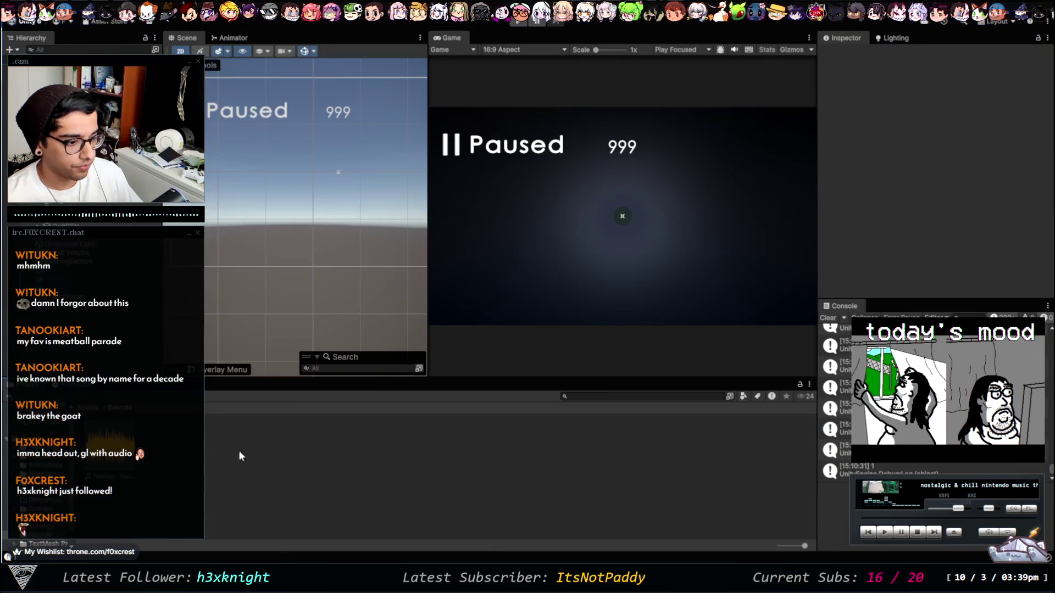
Step: Select the Twisting - Kevin MacLeod music object and enable Loop and Play On Awake
click(113, 316)
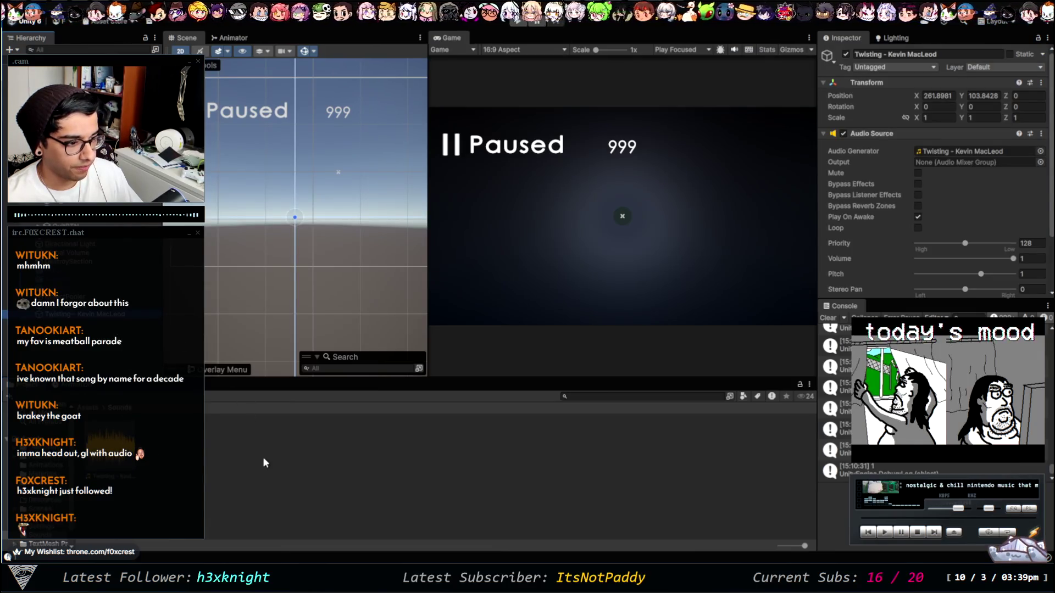
key(f)
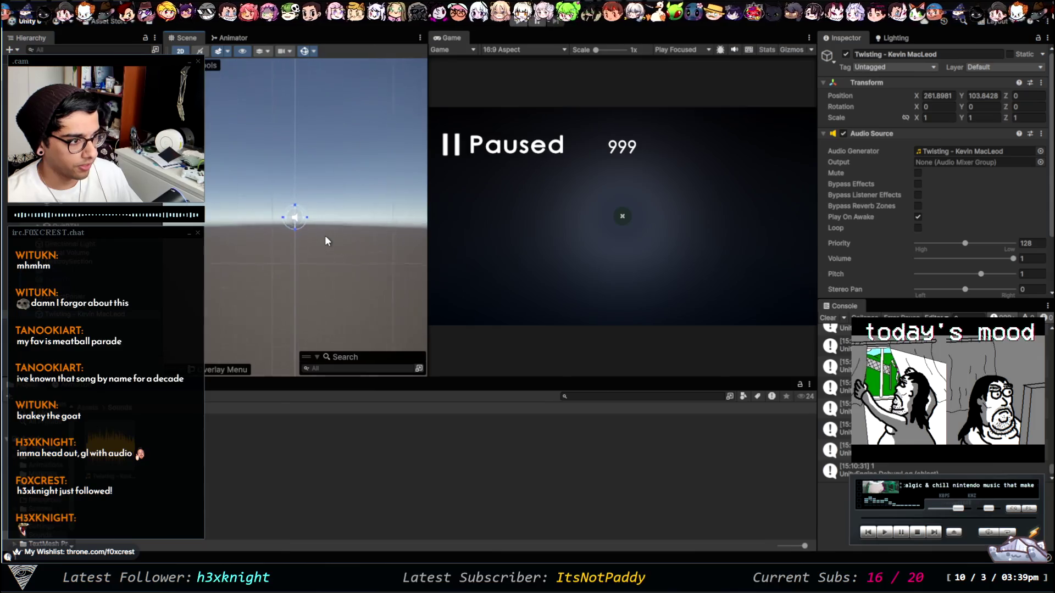
key(2)
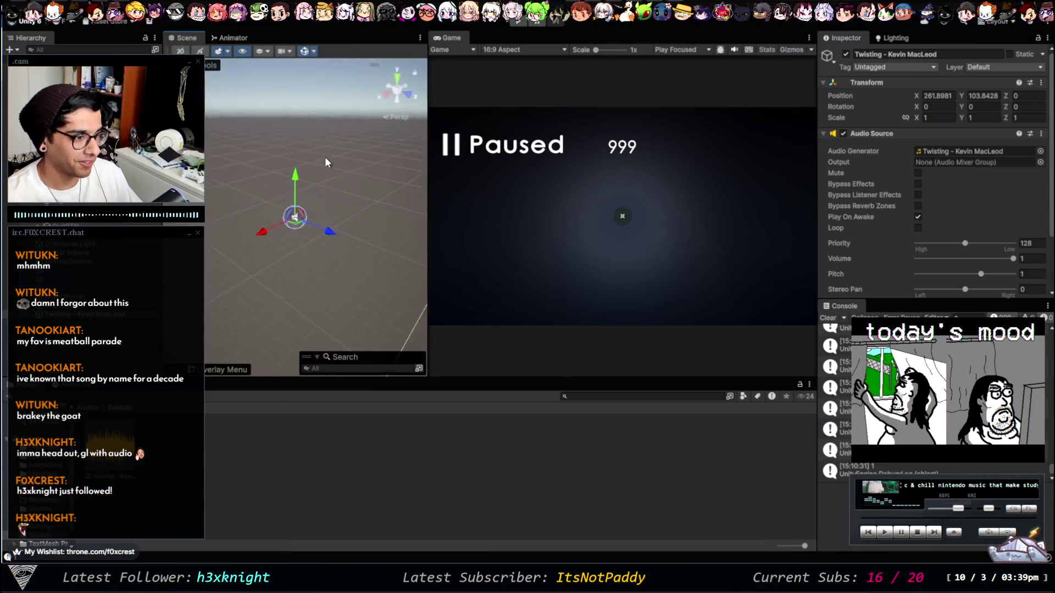
scroll(295, 230, down, 3)
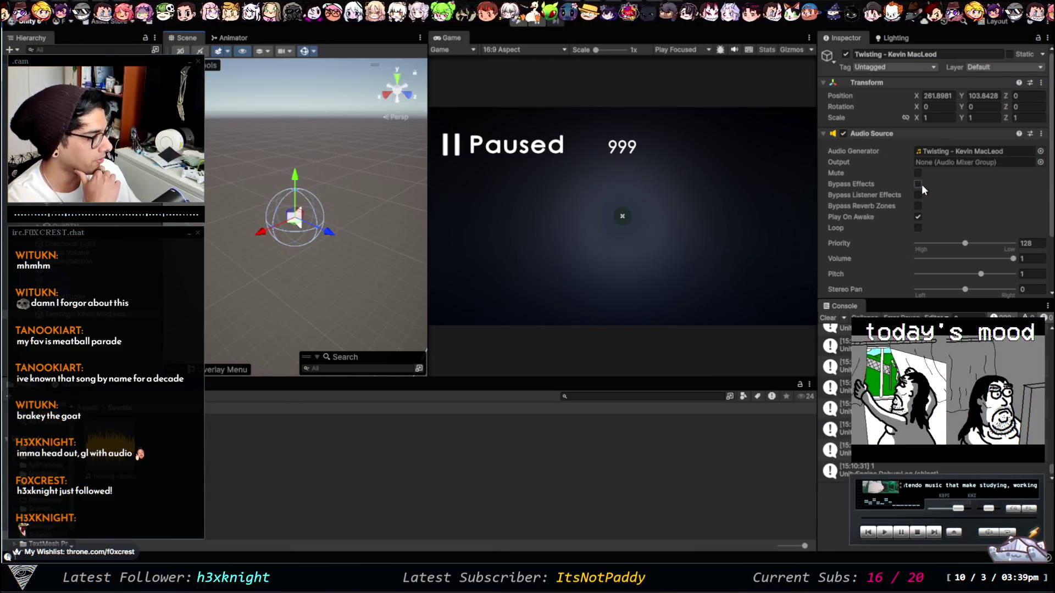
click(918, 226)
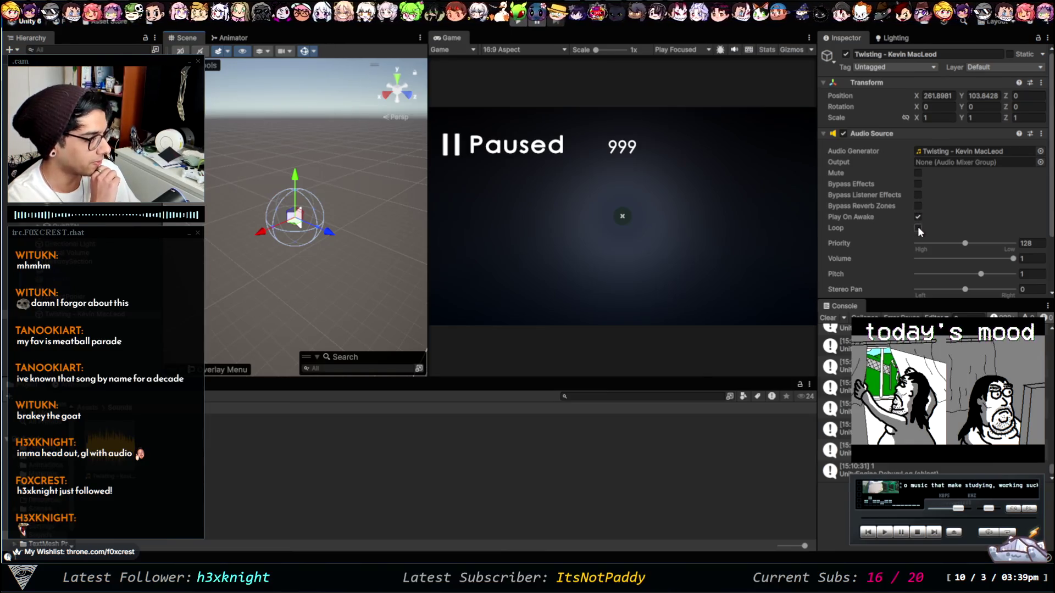
click(917, 216)
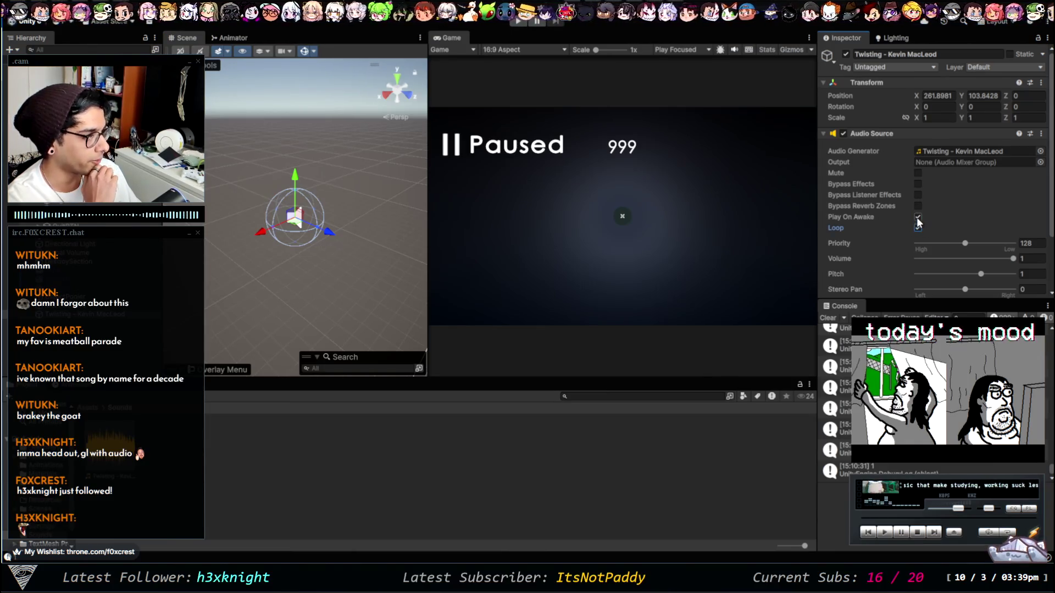
scroll(919, 216, down, 3)
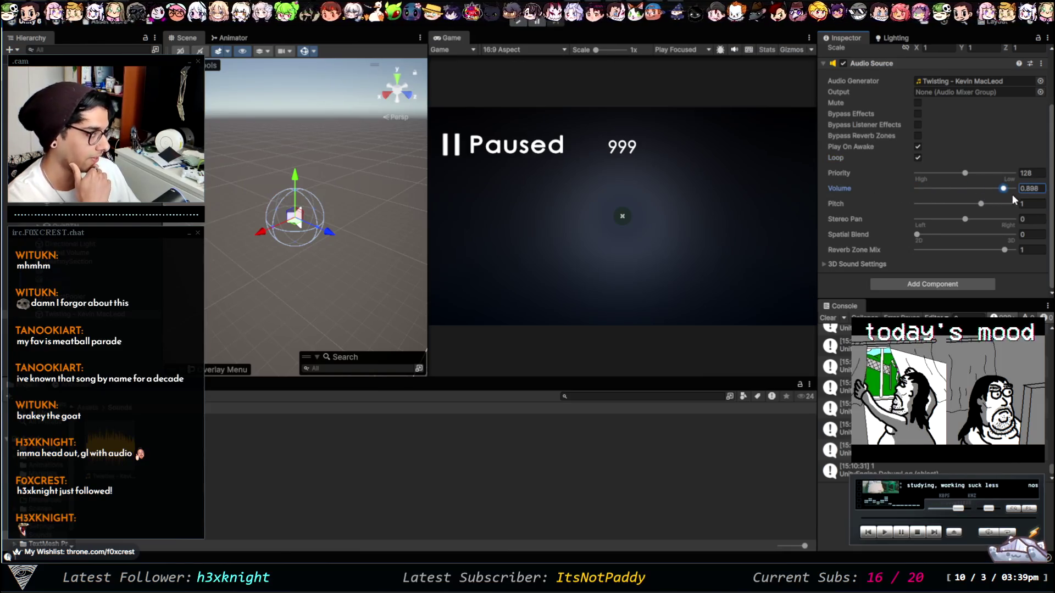
Step: Set the music volume to 0.2 and review the 3D sound max distance
text(0.2)
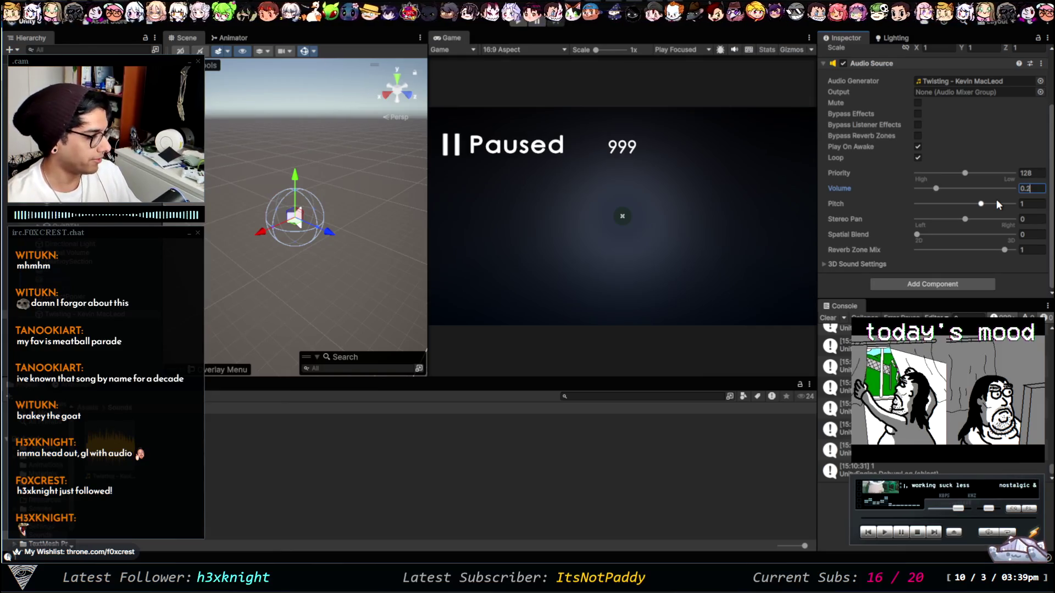
click(866, 263)
scroll(871, 261, down, 3)
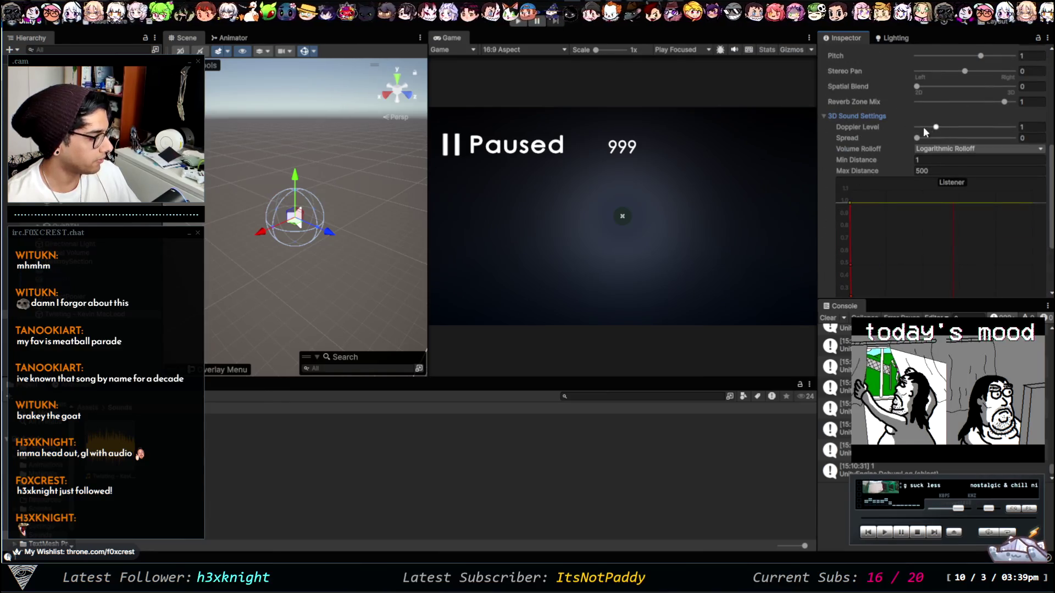
click(953, 171)
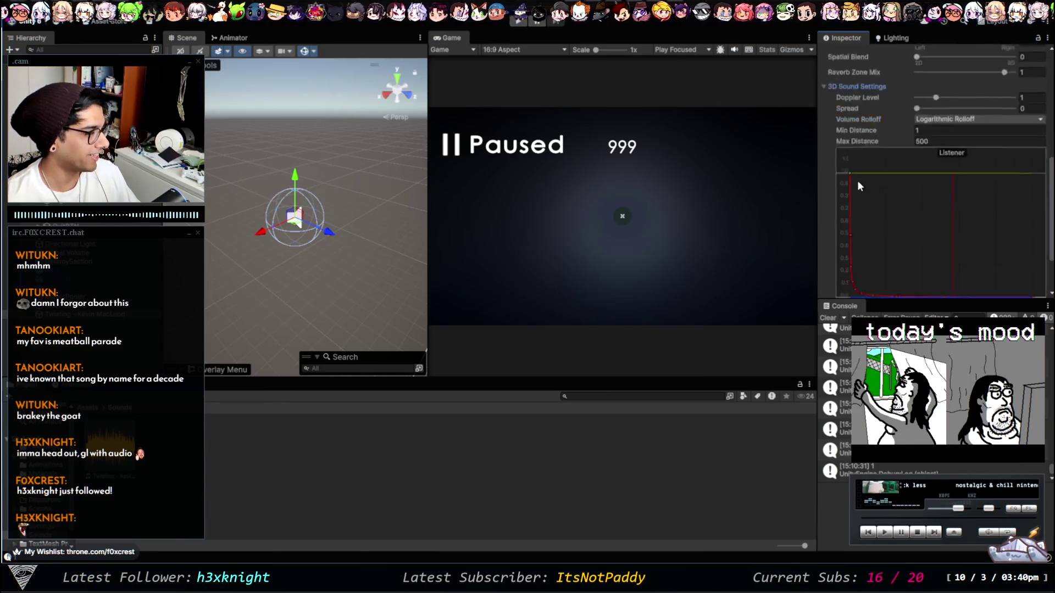
scroll(857, 181, down, 3)
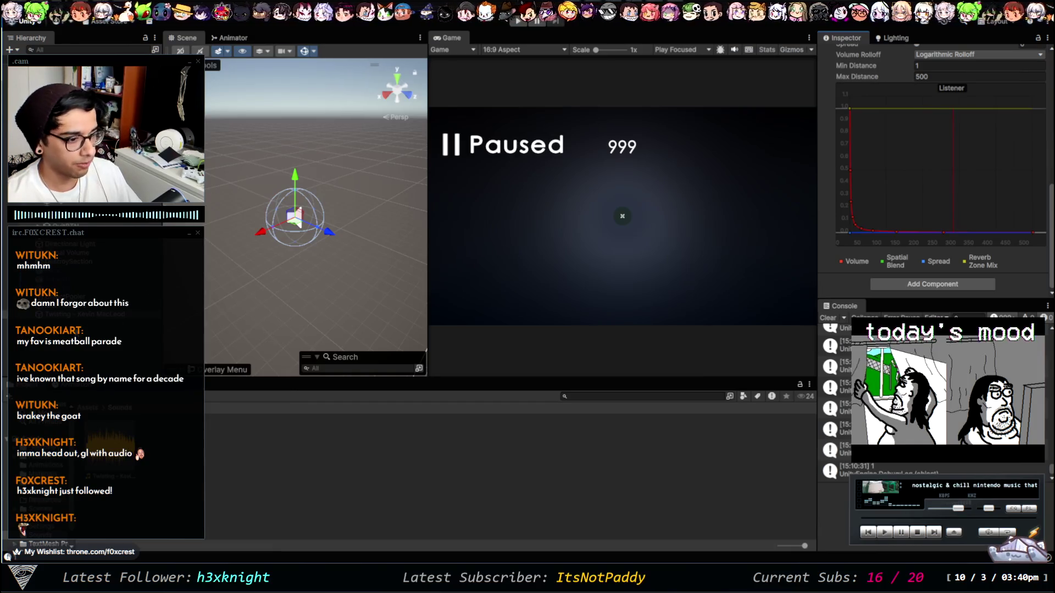
scroll(830, 79, up, 5)
scroll(828, 76, up, 2)
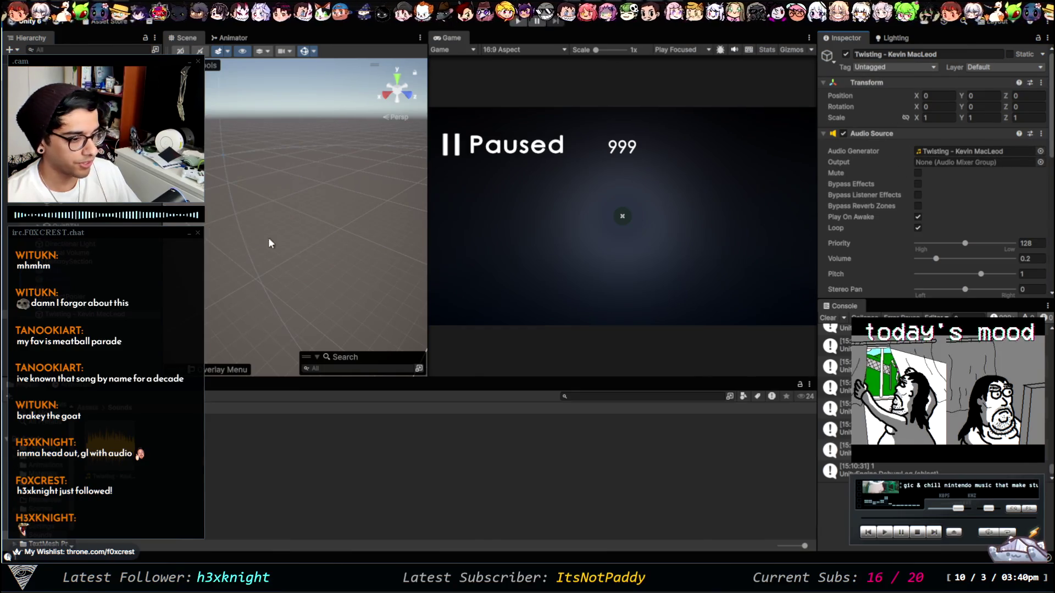
Step: Orbit and zoom around the music object to view its audio range sphere, then leave Unity
key(f)
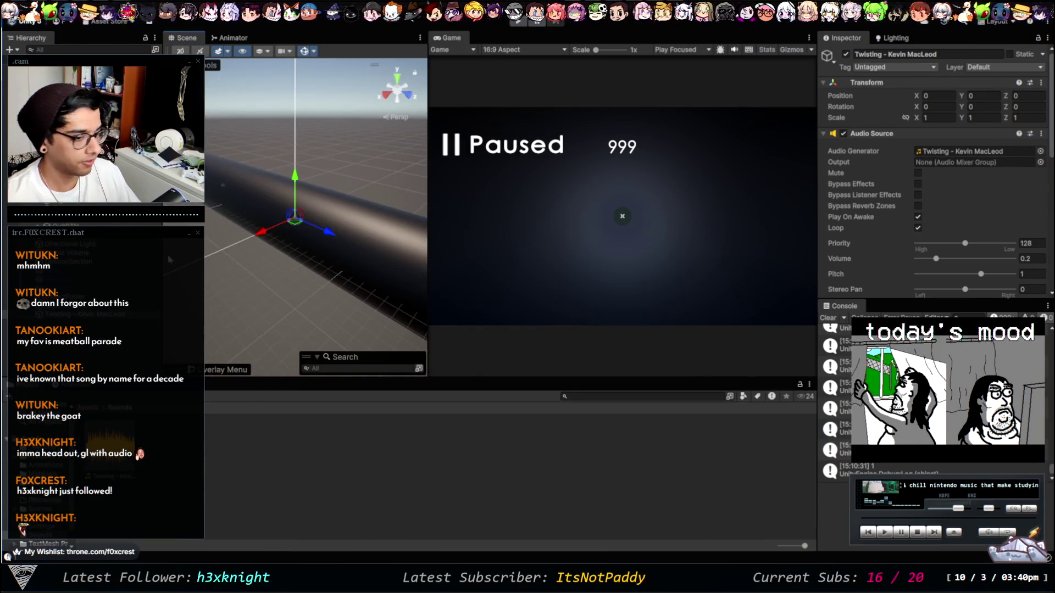
mouse_move(335, 249)
mouse_down()
mouse_move(307, 221)
mouse_move(383, 245)
mouse_move(219, 210)
mouse_up()
key(f)
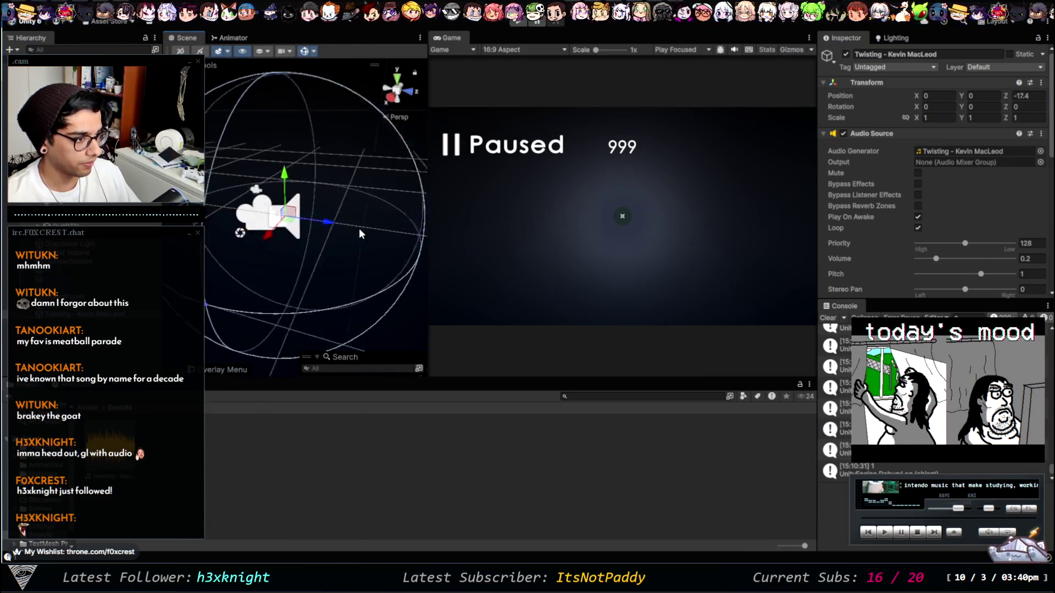
drag(329, 231, 350, 186)
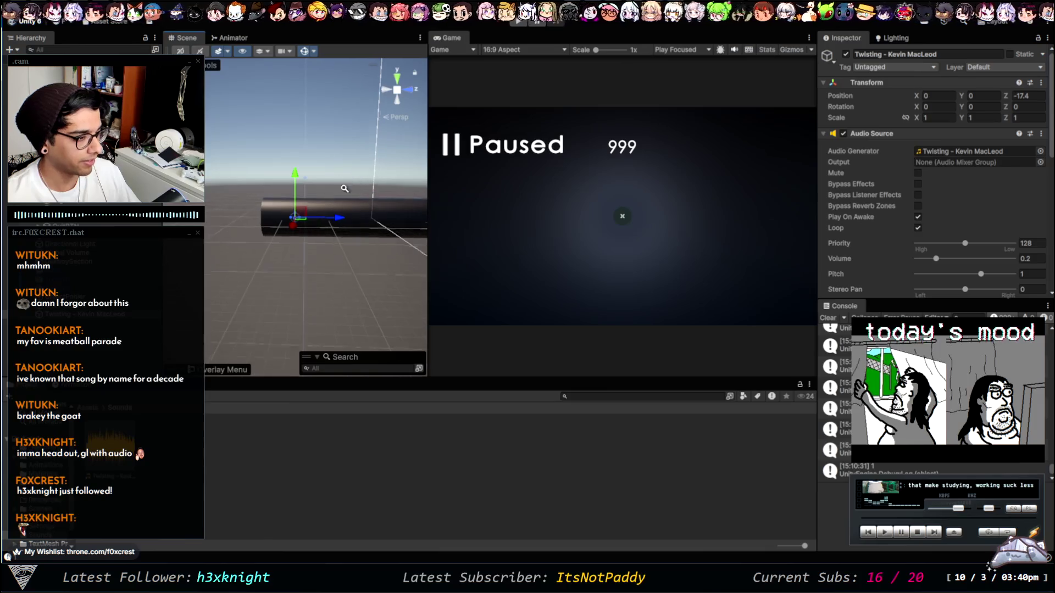
scroll(306, 184, up, 3)
scroll(329, 210, down, 5)
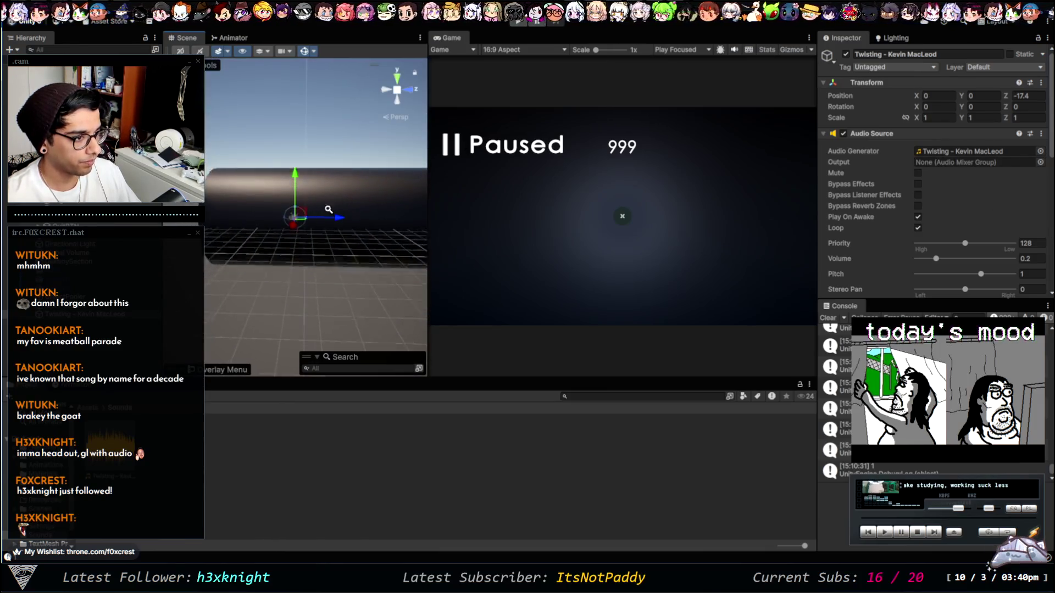
scroll(328, 209, up, 5)
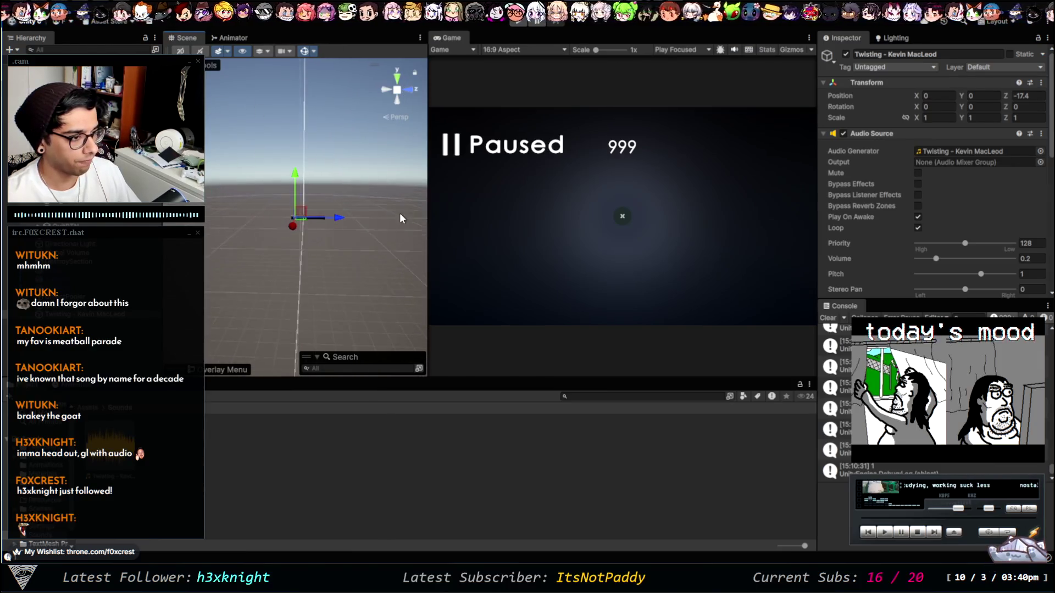
drag(212, 119, 434, 184)
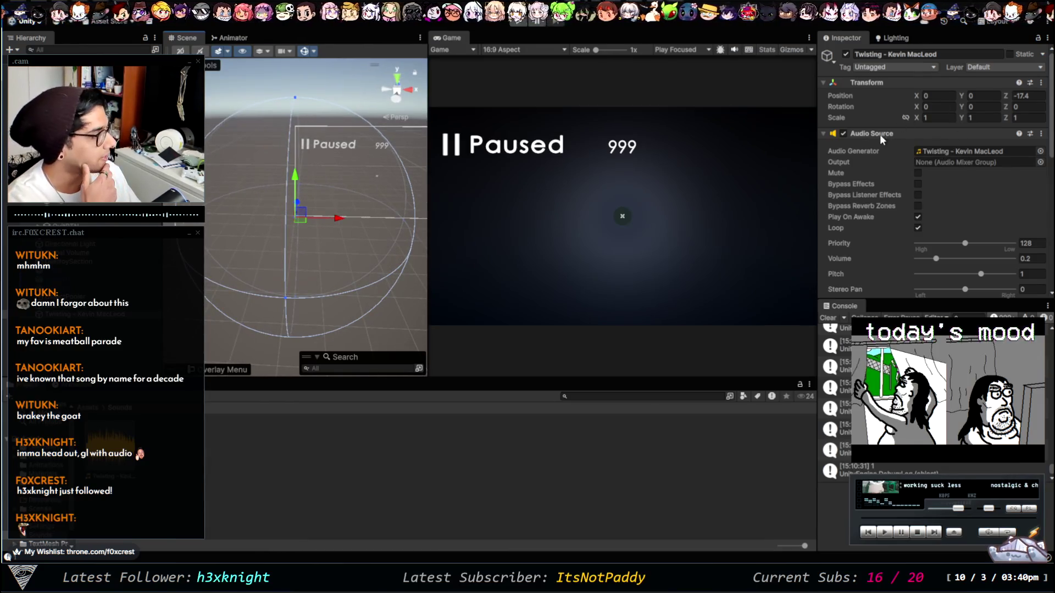
scroll(888, 143, down, 3)
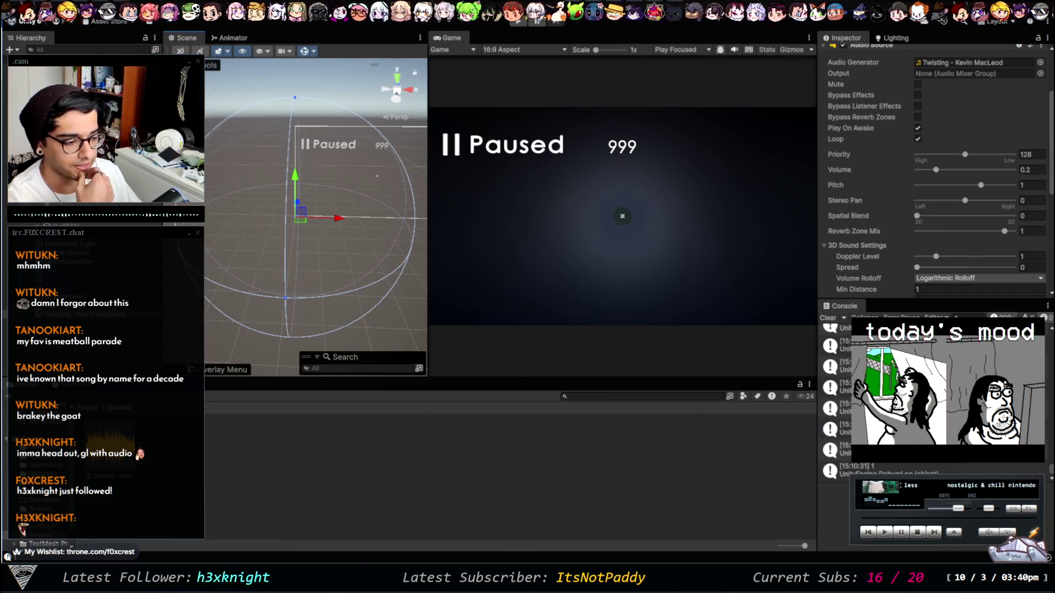
key(alt+Tab)
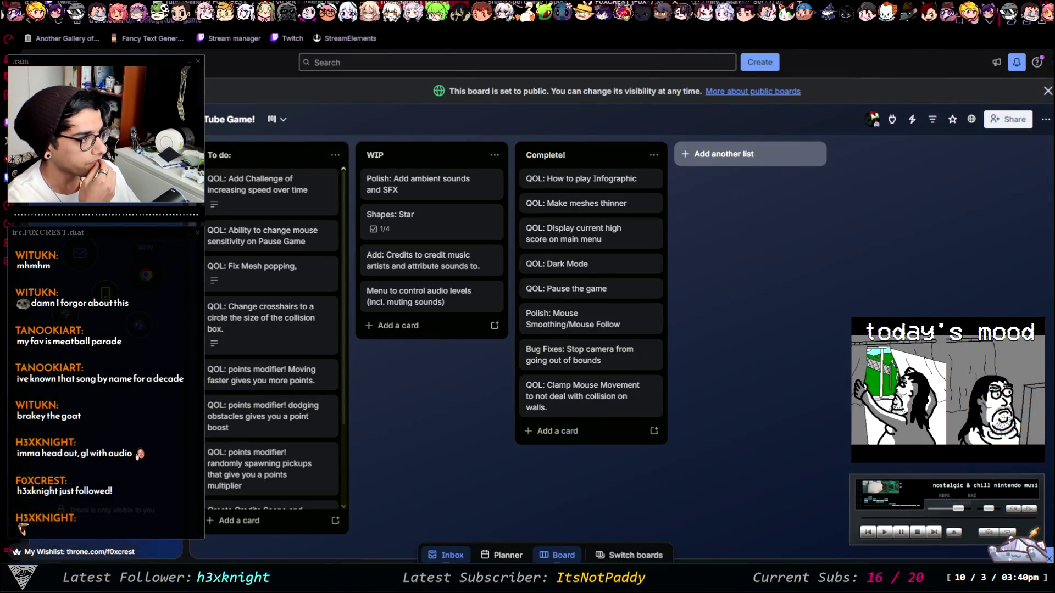
Step: Open the Audio Source component reference from the manual page's Additional resources
click(516, 9)
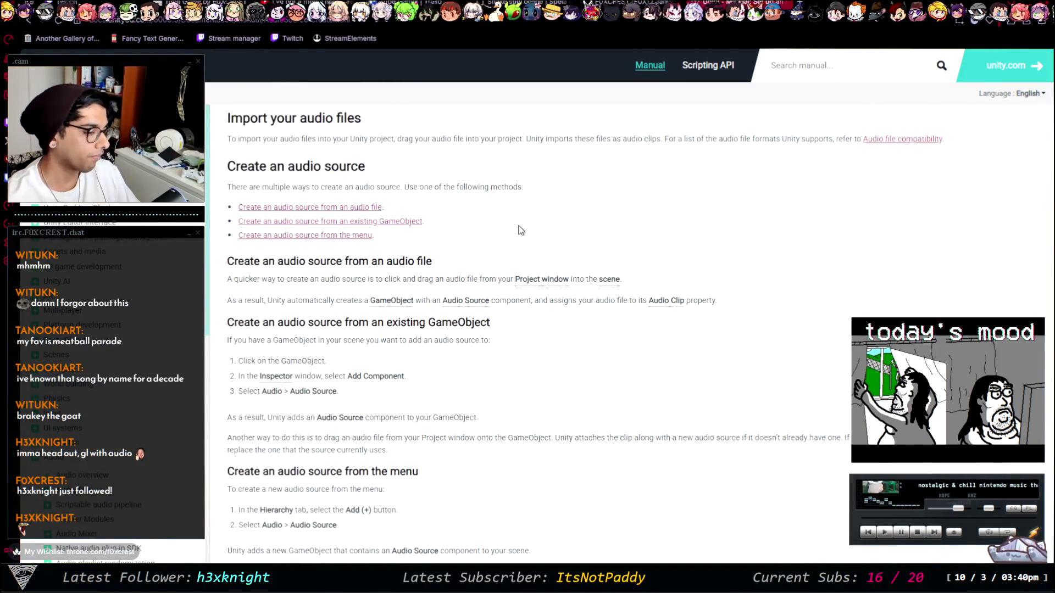
scroll(426, 206, down, 5)
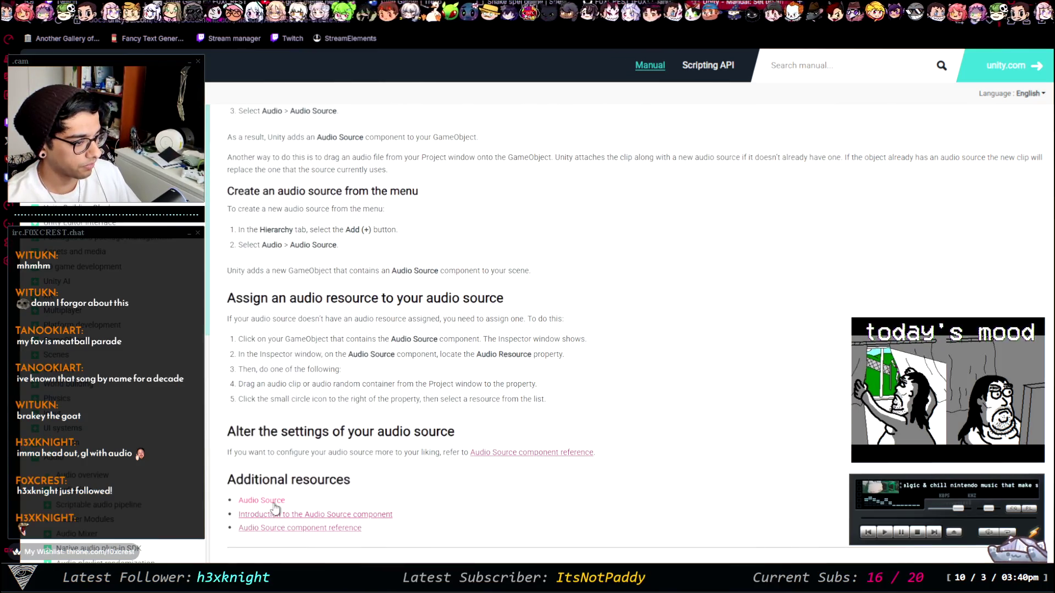
click(530, 457)
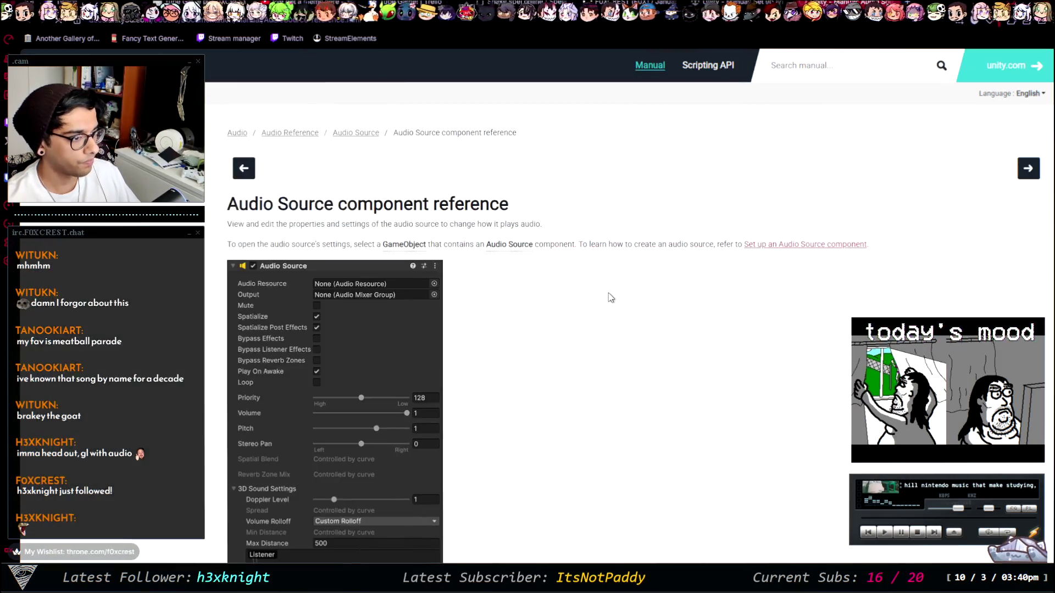
scroll(613, 290, down, 2)
scroll(613, 289, down, 3)
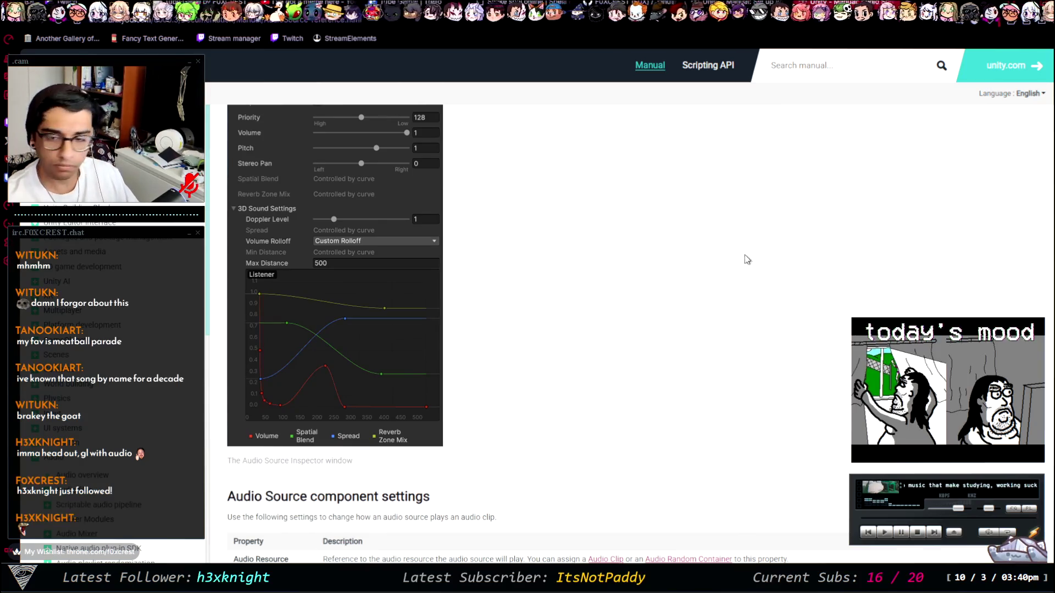
scroll(744, 259, down, 8)
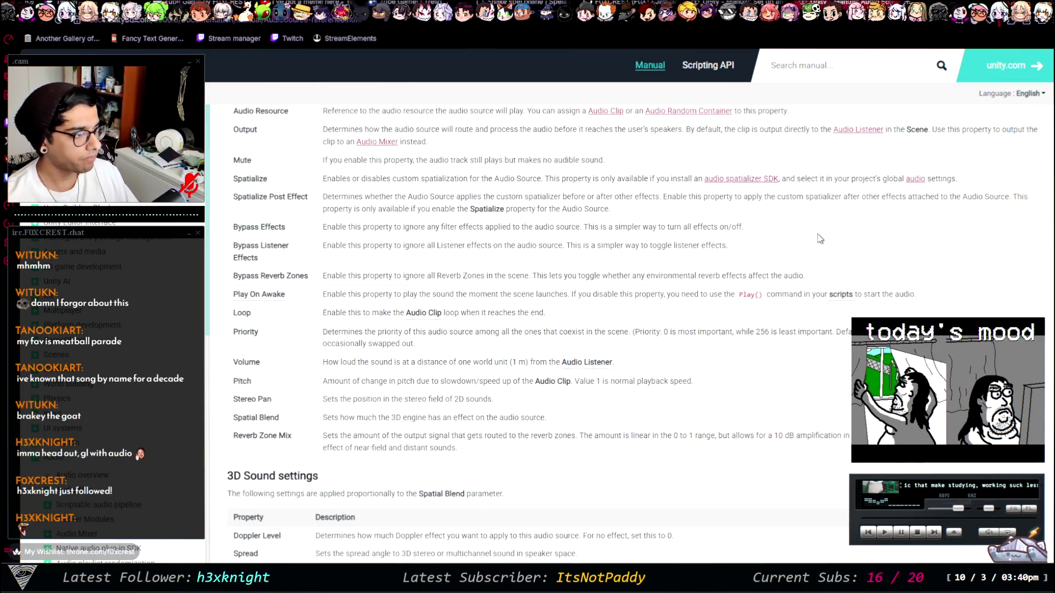
scroll(817, 242, up, 1)
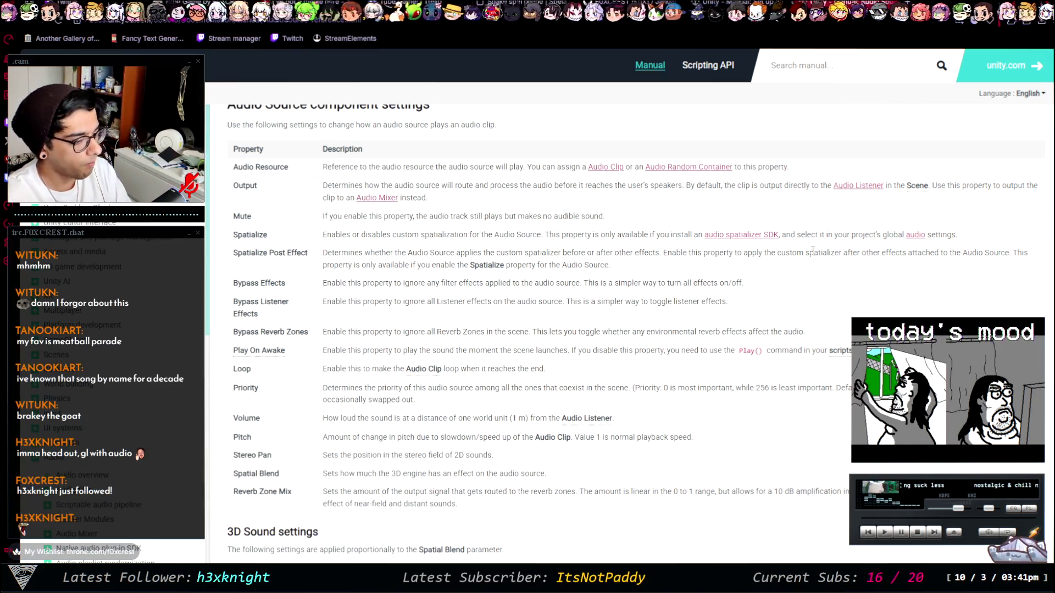
scroll(1026, 202, down, 7)
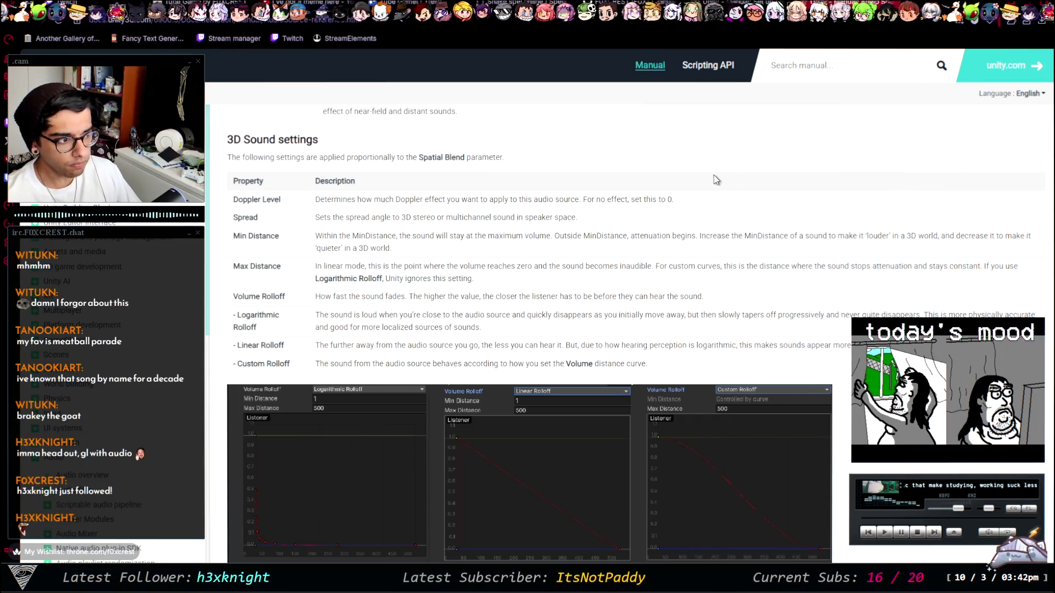
scroll(744, 203, down, 15)
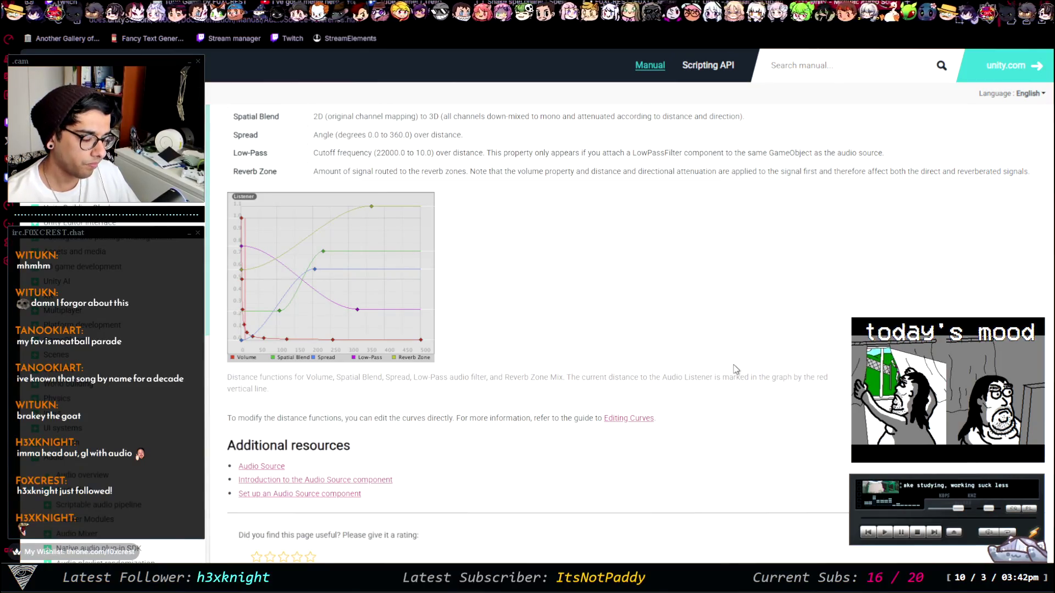
scroll(734, 357, up, 10)
scroll(456, 269, up, 3)
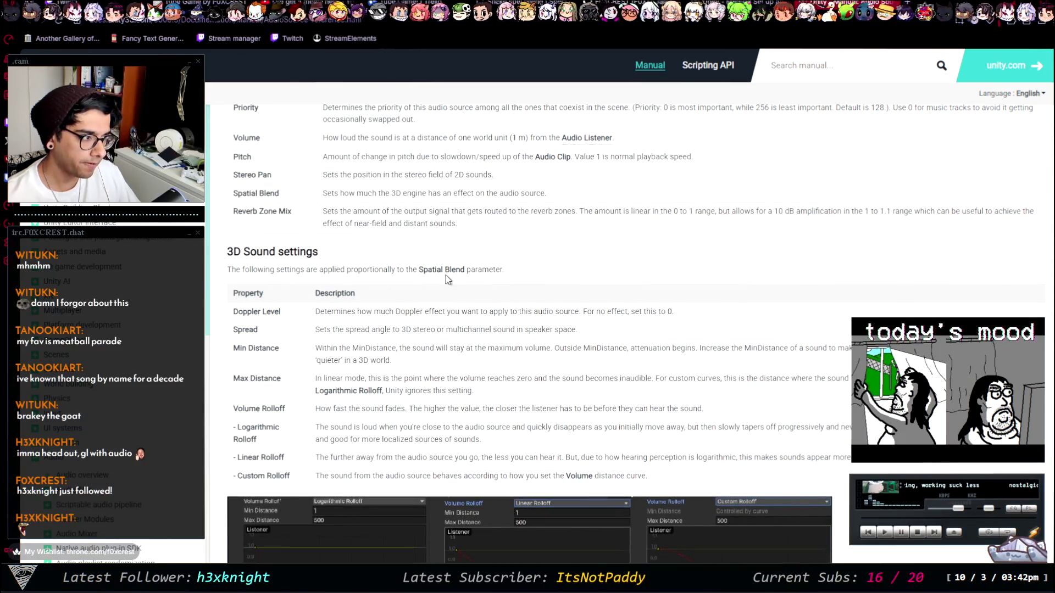
scroll(461, 295, up, 1)
scroll(459, 286, down, 4)
scroll(460, 280, up, 12)
scroll(460, 281, down, 2)
scroll(513, 249, up, 12)
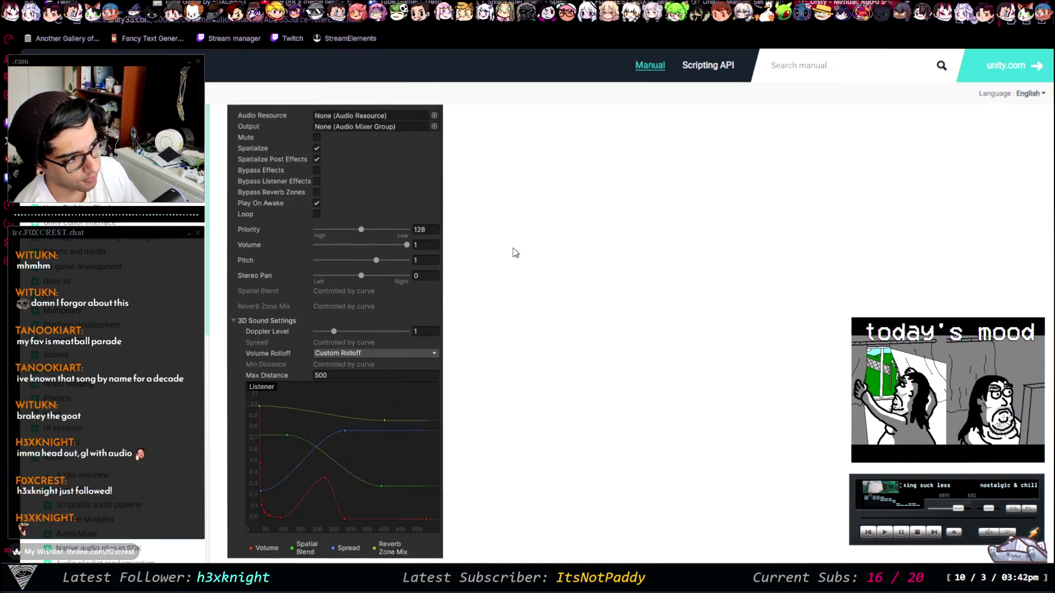
scroll(516, 247, down, 10)
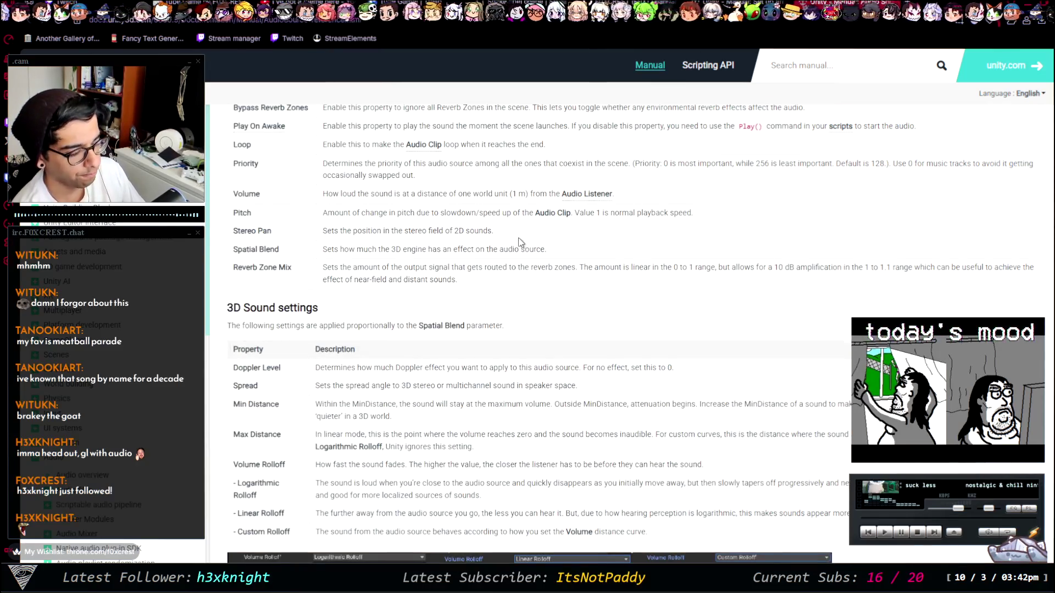
scroll(518, 237, up, 3)
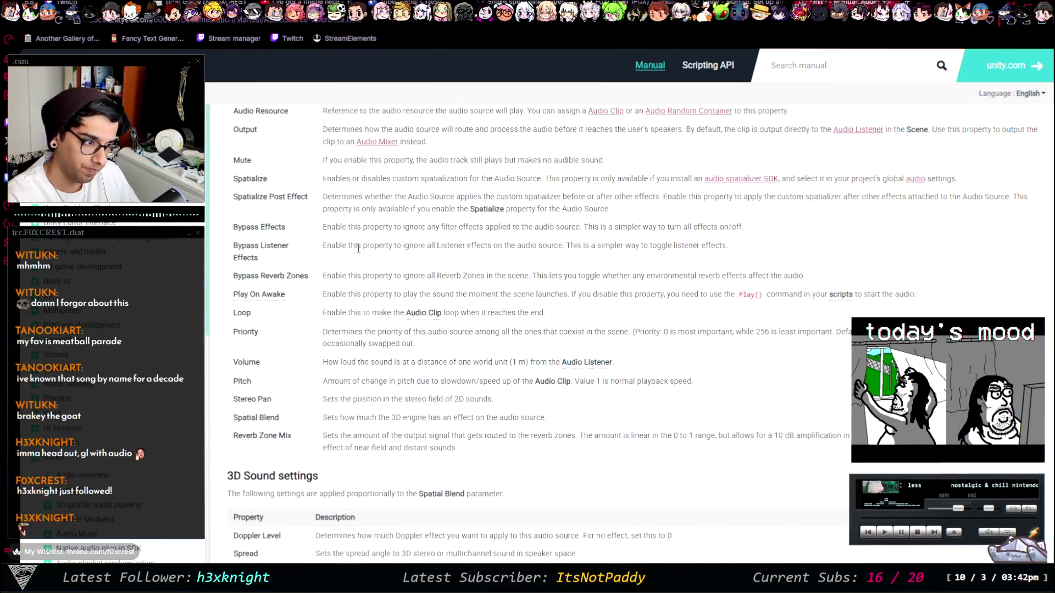
key(alt+Tab)
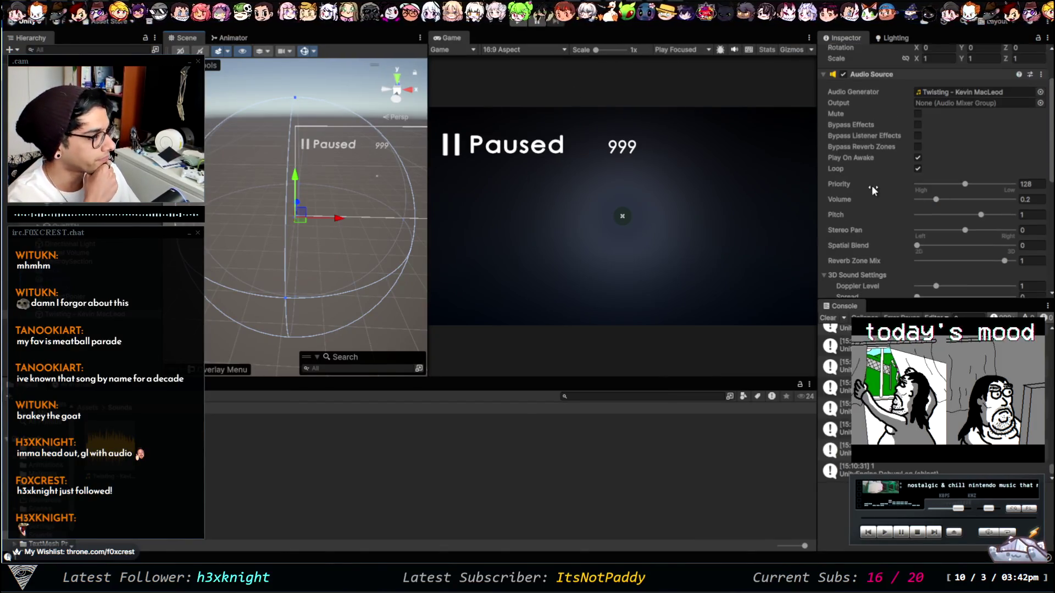
scroll(869, 179, down, 3)
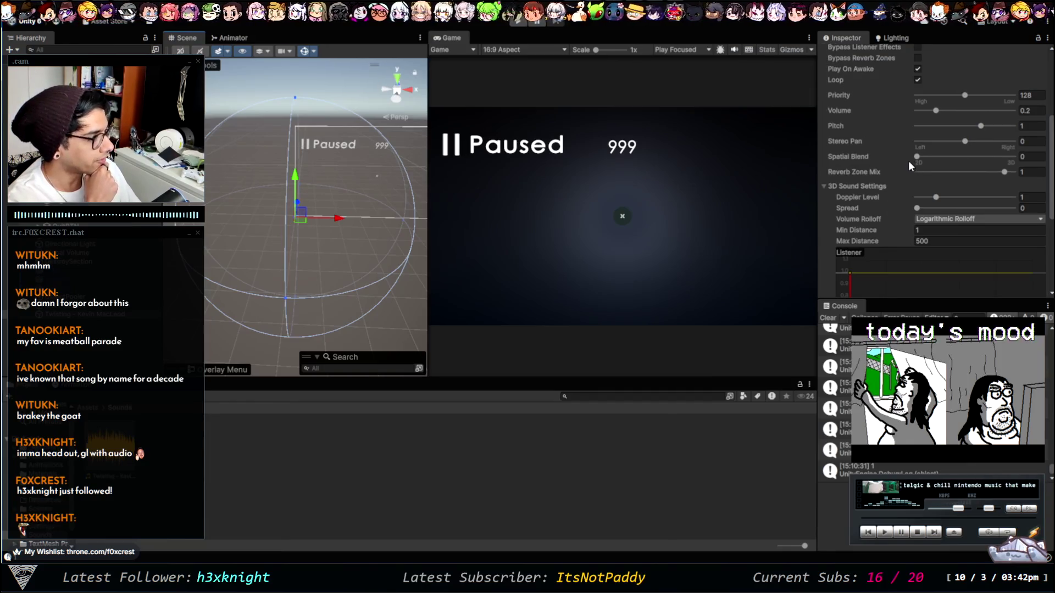
click(916, 157)
mouse_move(935, 156)
mouse_down()
mouse_move(984, 160)
mouse_move(904, 153)
mouse_move(999, 162)
mouse_move(763, 150)
mouse_up()
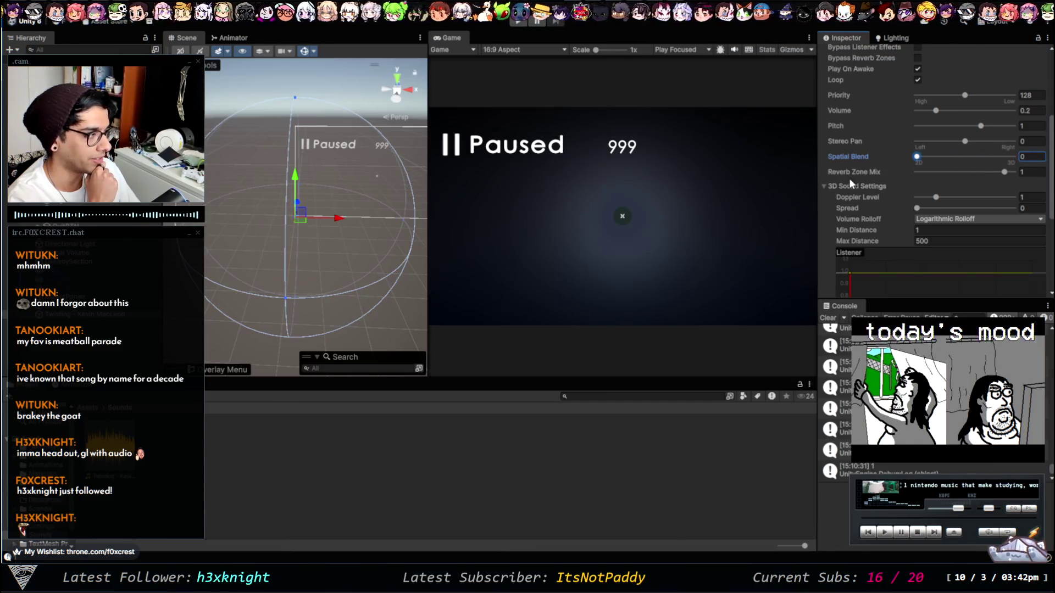
scroll(850, 176, down, 5)
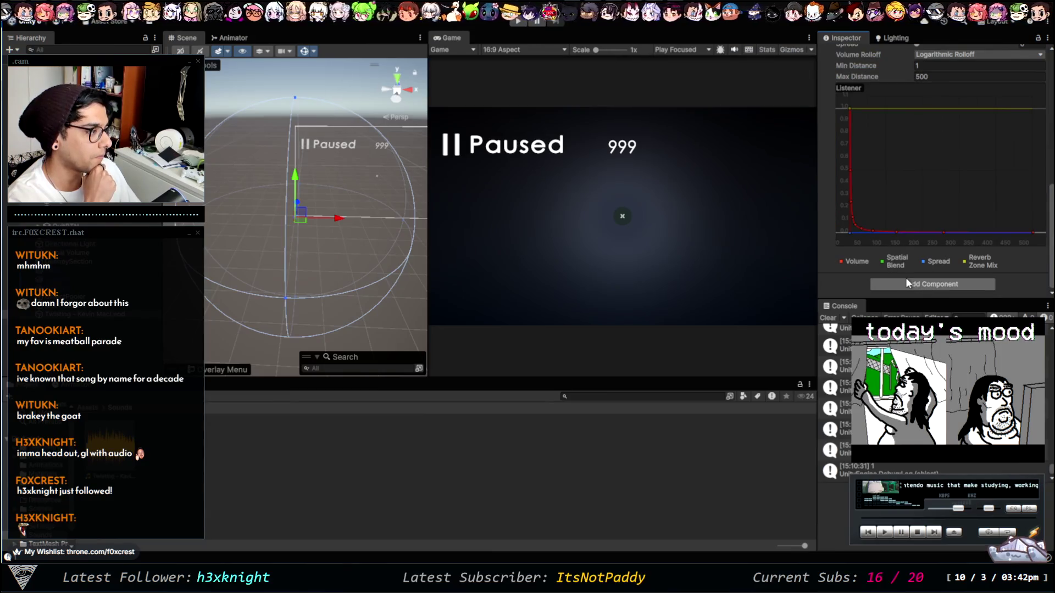
scroll(896, 262, up, 3)
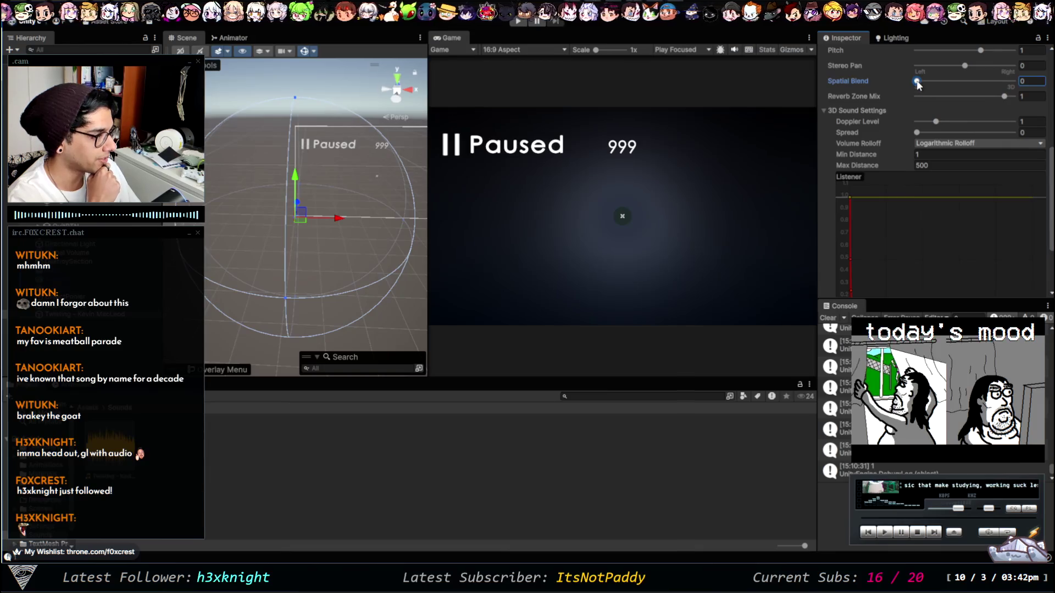
scroll(862, 280, down, 3)
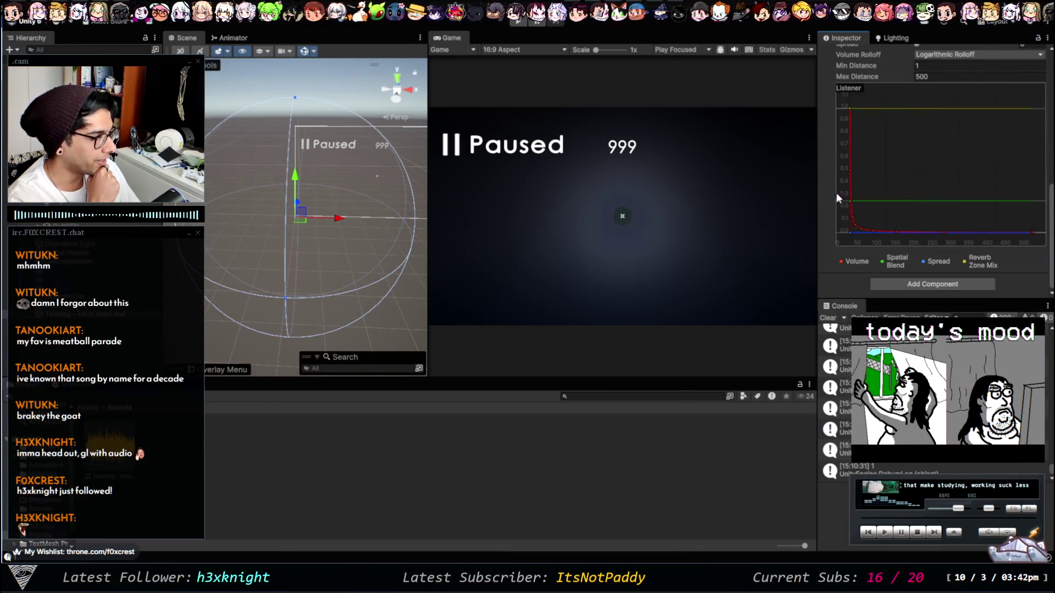
scroll(906, 165, up, 3)
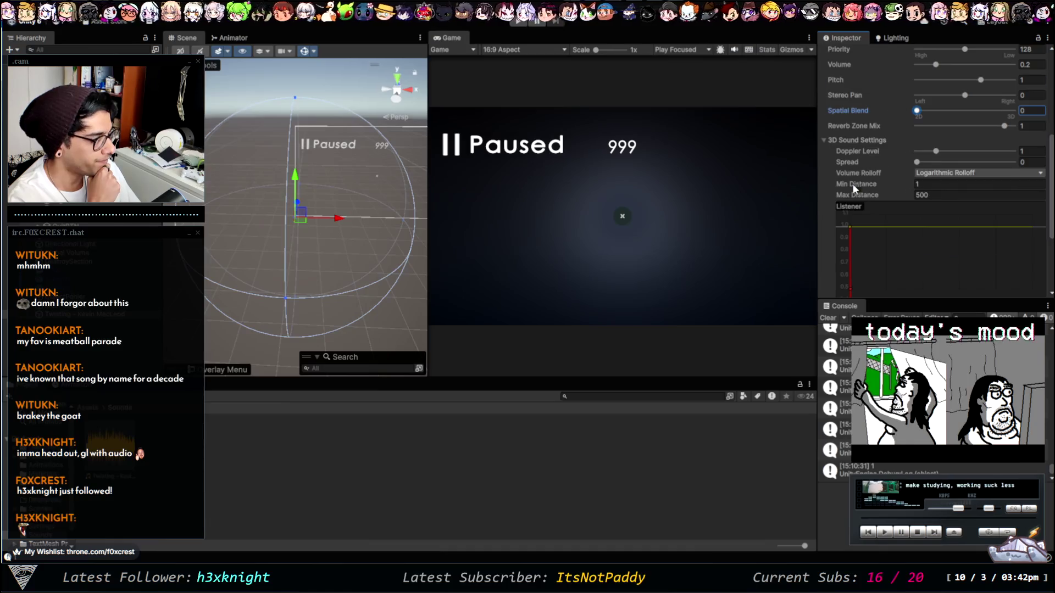
scroll(852, 184, down, 3)
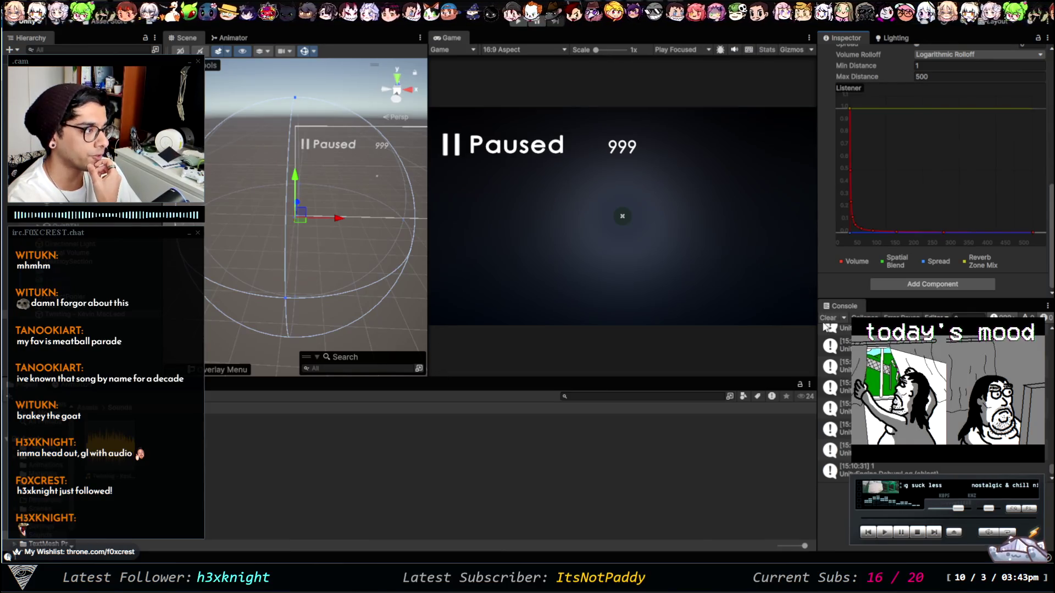
scroll(838, 255, up, 5)
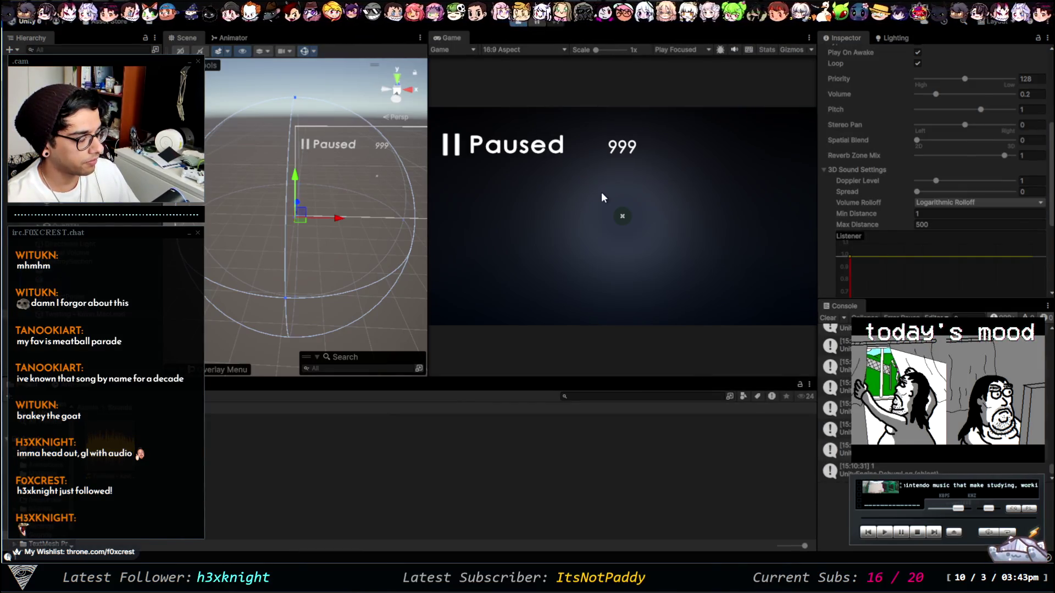
Step: Resume the paused game, finish the run, and start another round from the menu
key(Escape)
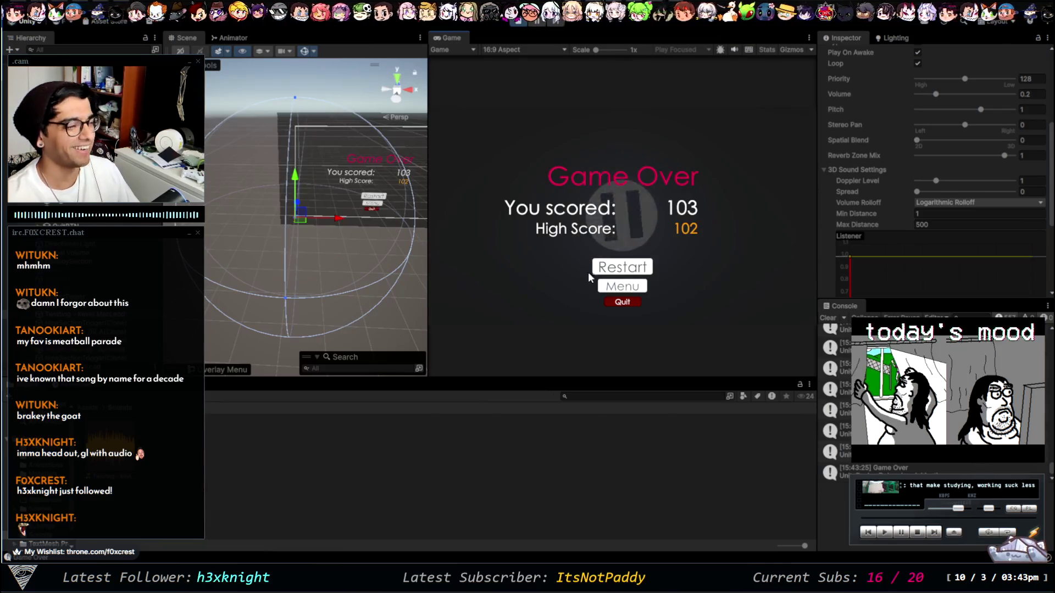
click(628, 301)
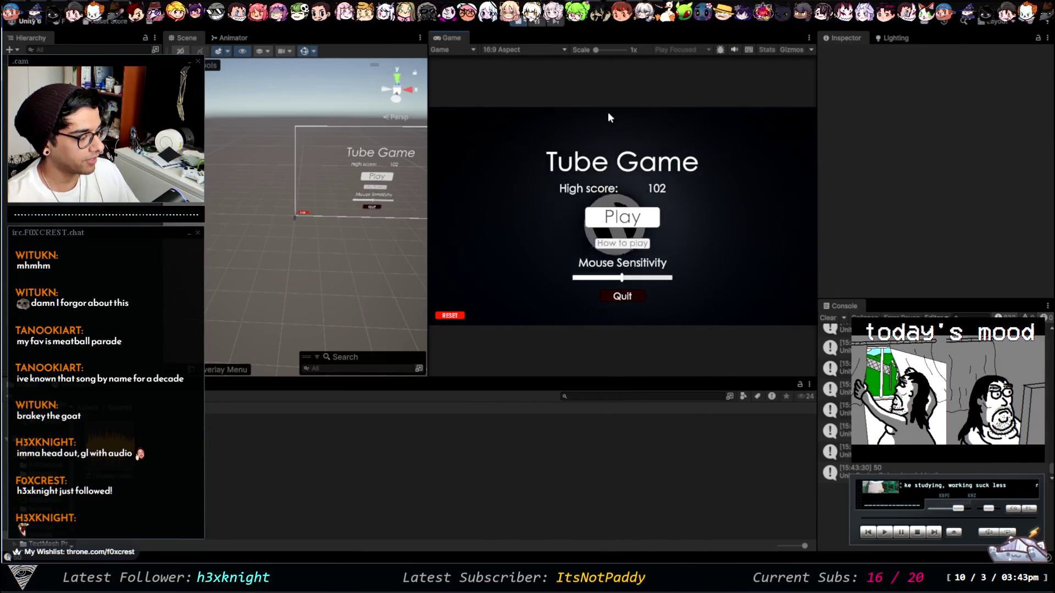
click(522, 23)
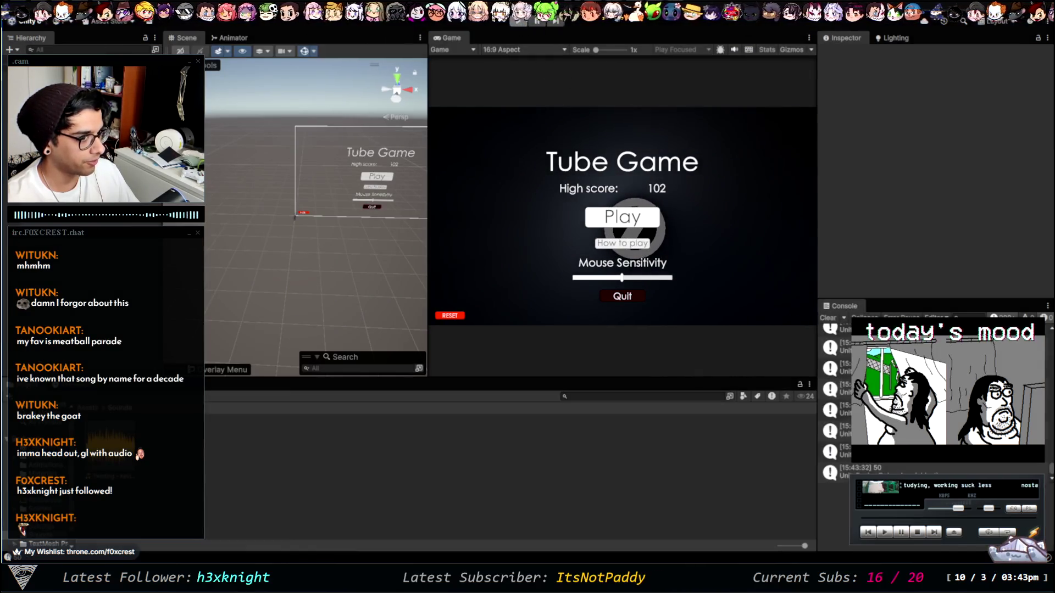
Step: Open the TubeGame_Menu scene from the Assets/Scenes folder
scroll(56, 465, down, 2)
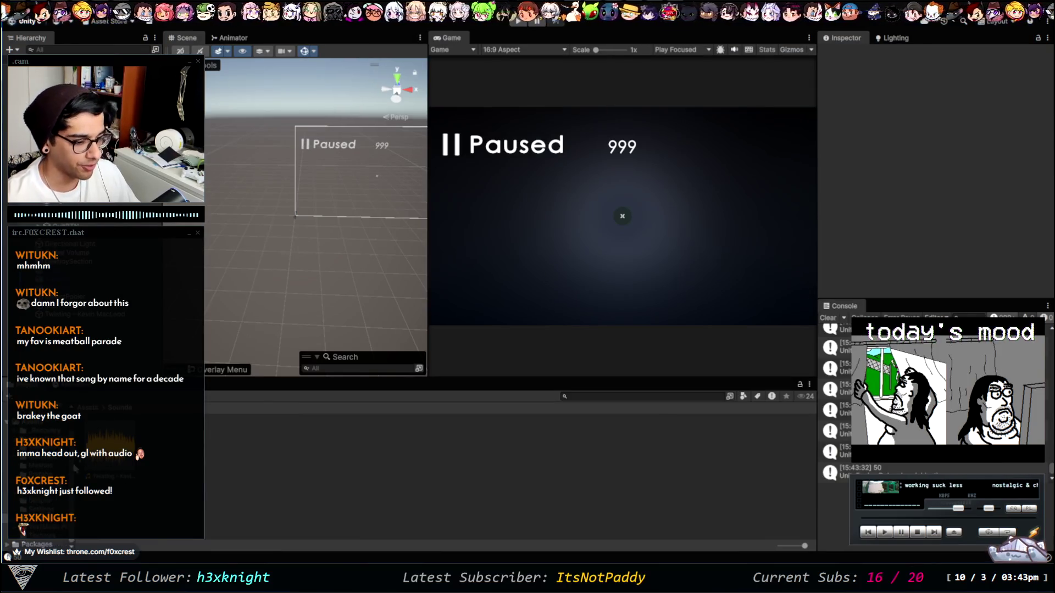
click(49, 492)
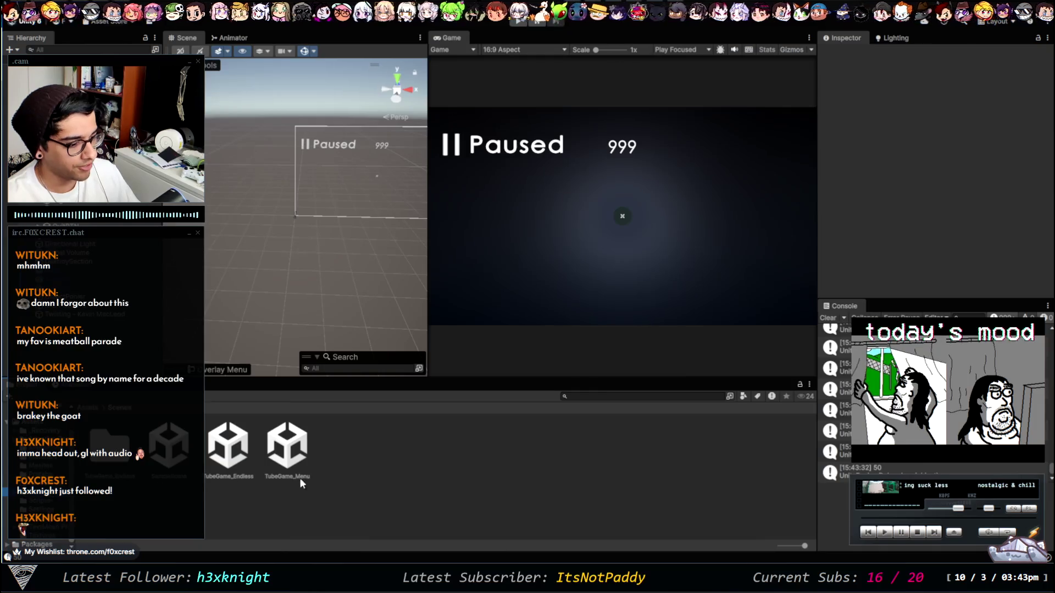
click(288, 462)
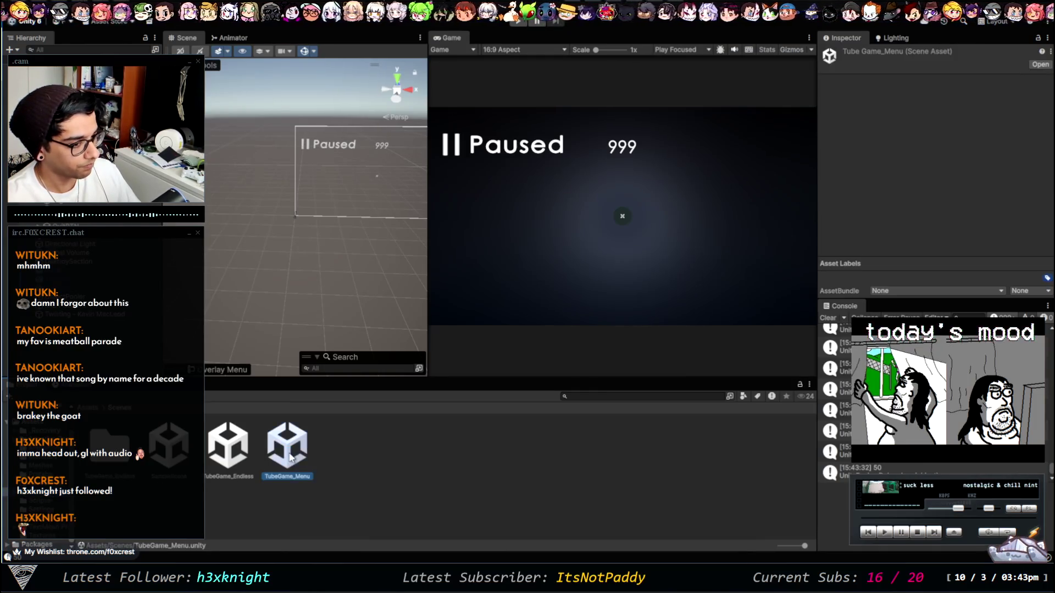
click(5, 314)
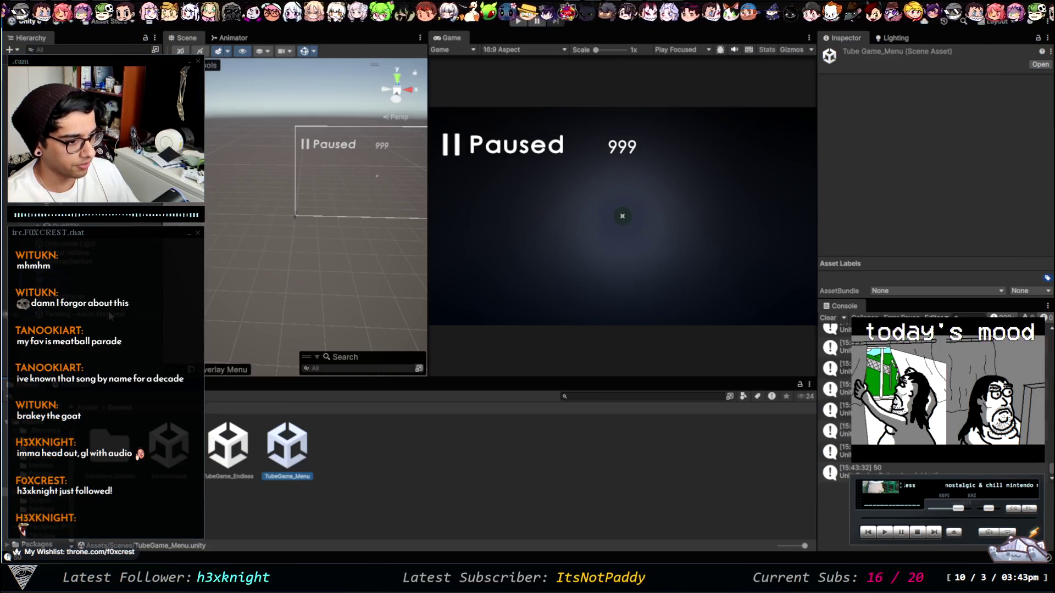
click(292, 450)
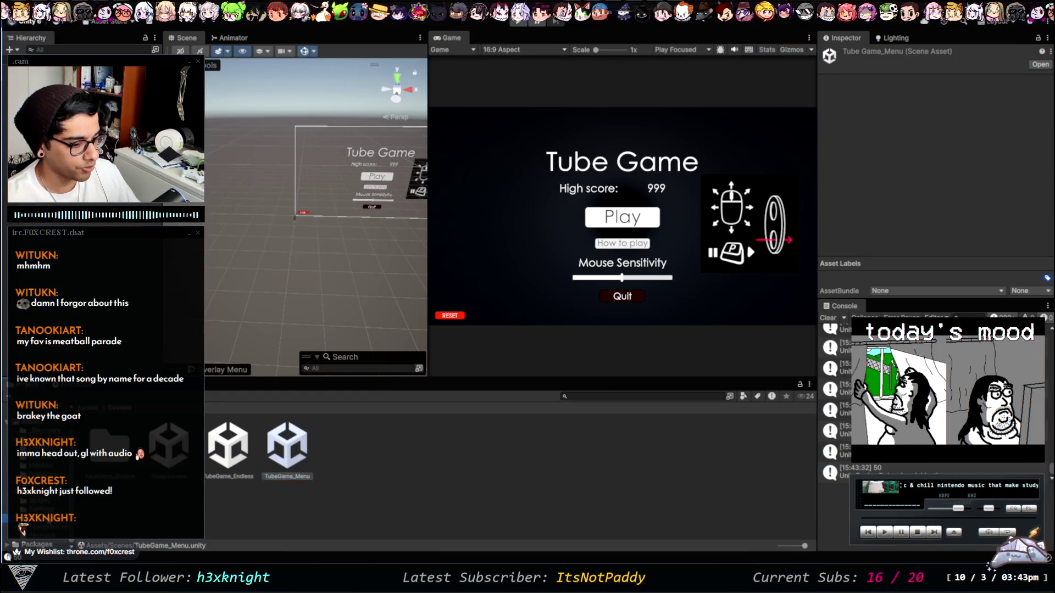
Step: Add the Twisting clip from the Sounds folder to the menu scene and make it loop
click(33, 518)
drag(110, 477, 299, 228)
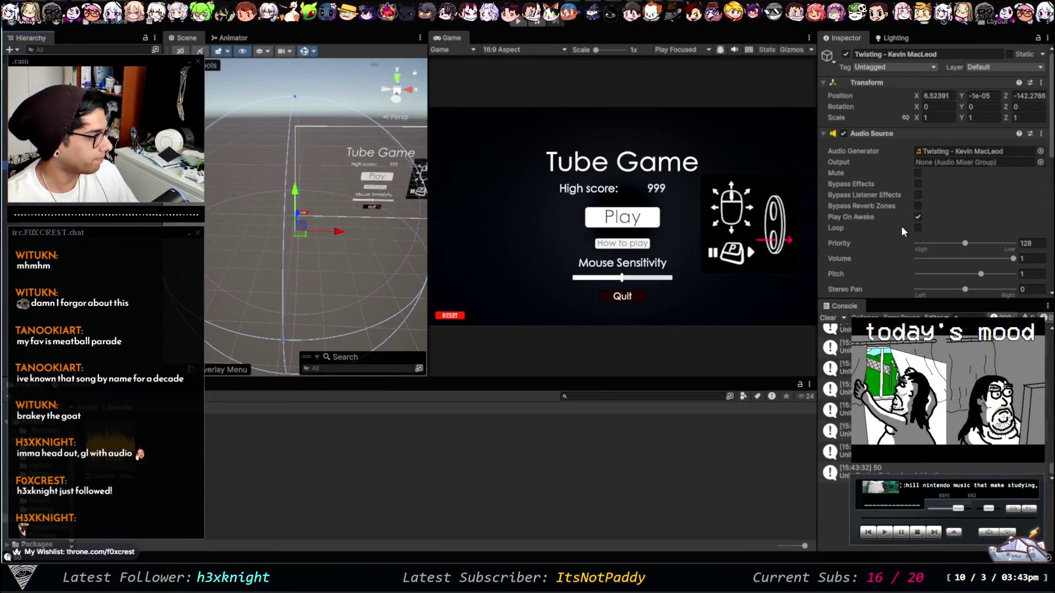
click(917, 226)
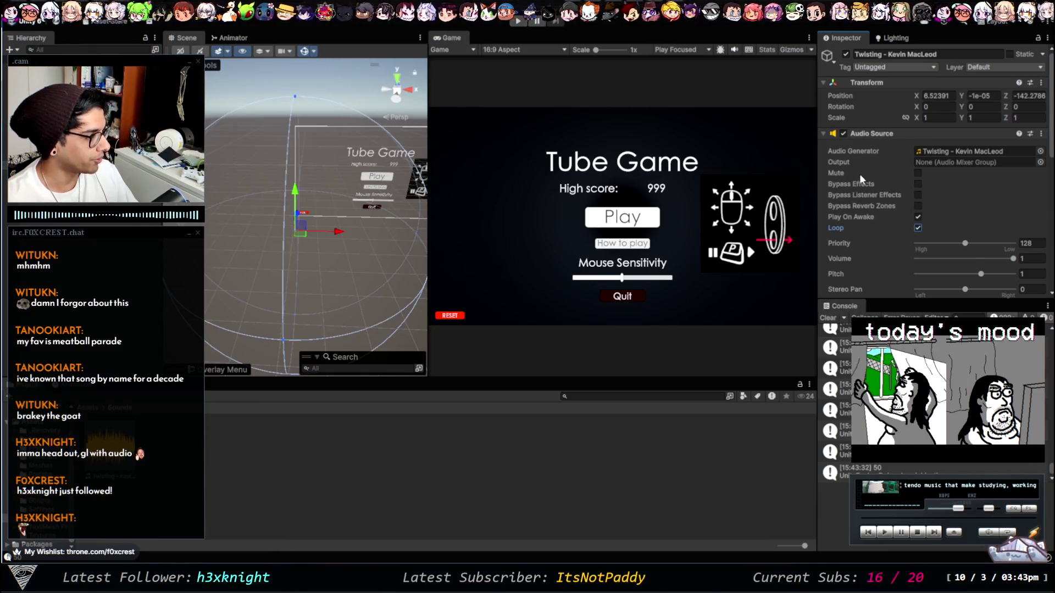
scroll(863, 166, down, 10)
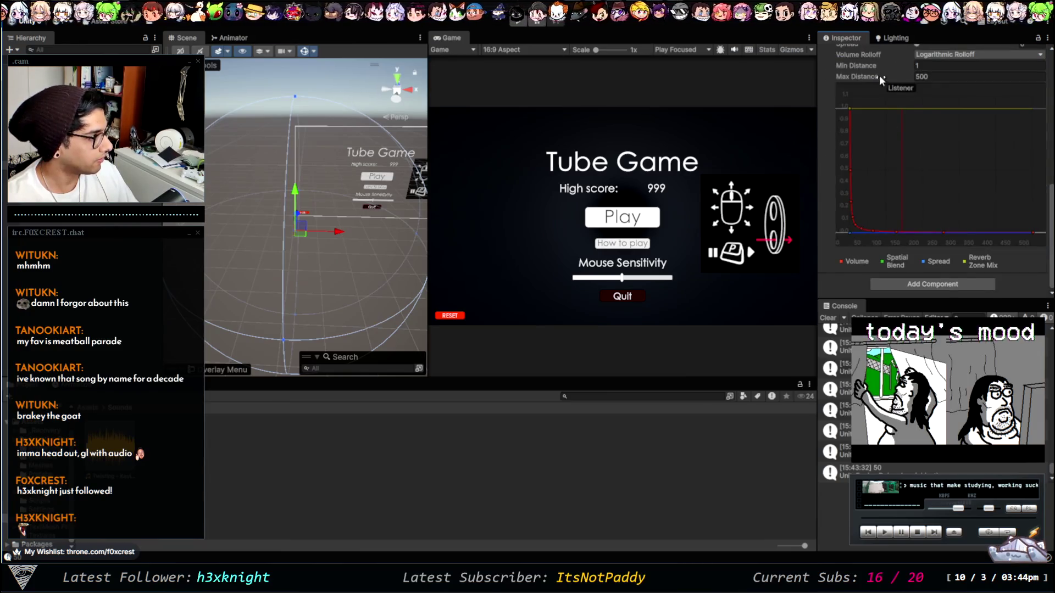
scroll(876, 74, up, 5)
click(847, 139)
scroll(843, 181, down, 5)
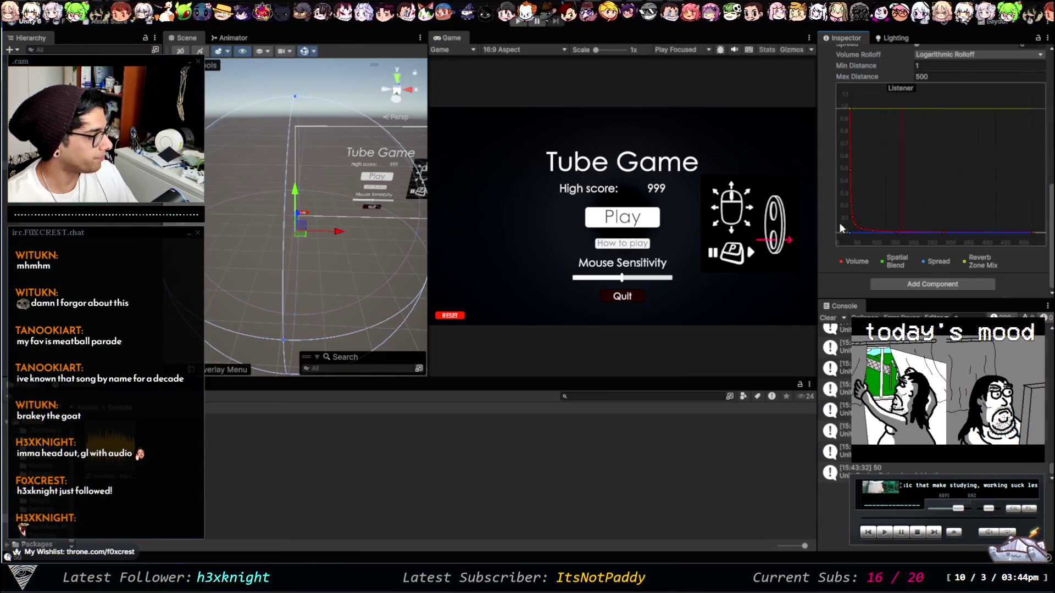
scroll(853, 275, up, 10)
scroll(864, 189, up, 1)
click(941, 162)
click(1020, 179)
click(967, 162)
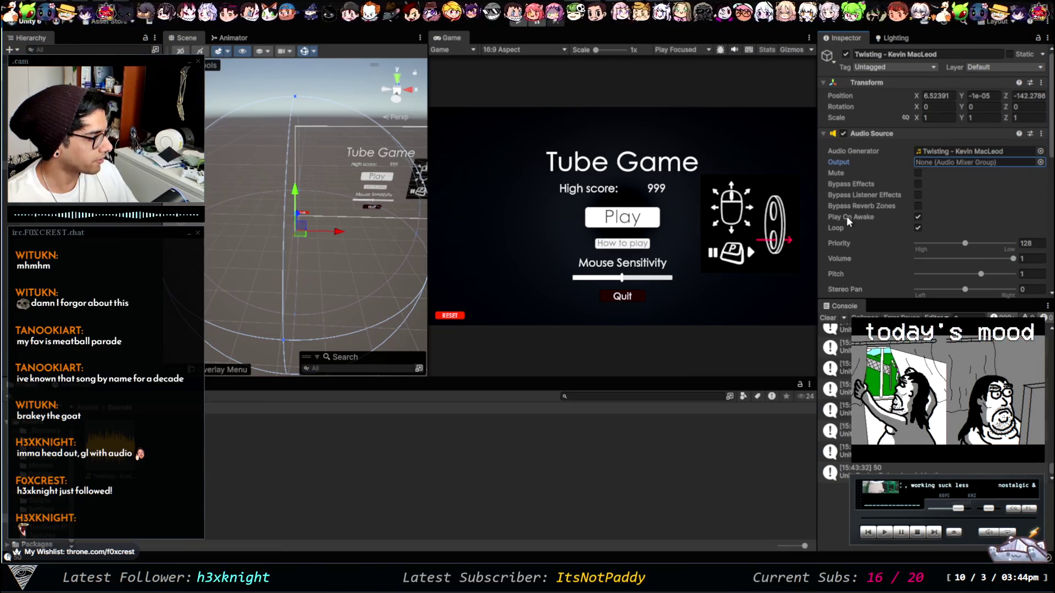
scroll(942, 203, down, 3)
Step: Set the menu music volume to 0.2, check PlayerData, and deselect everything
click(1030, 200)
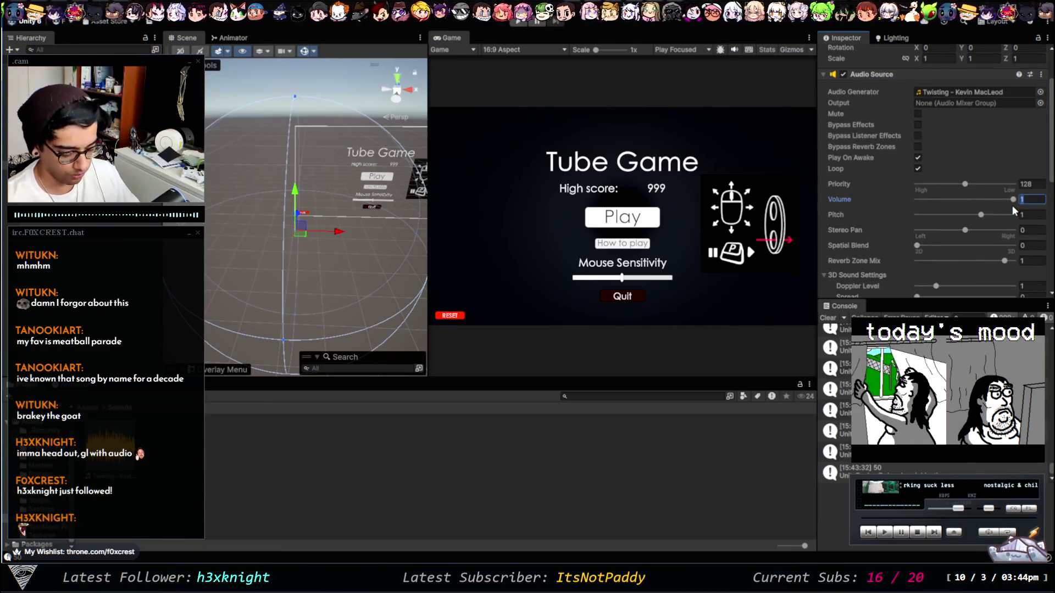
text(0.2)
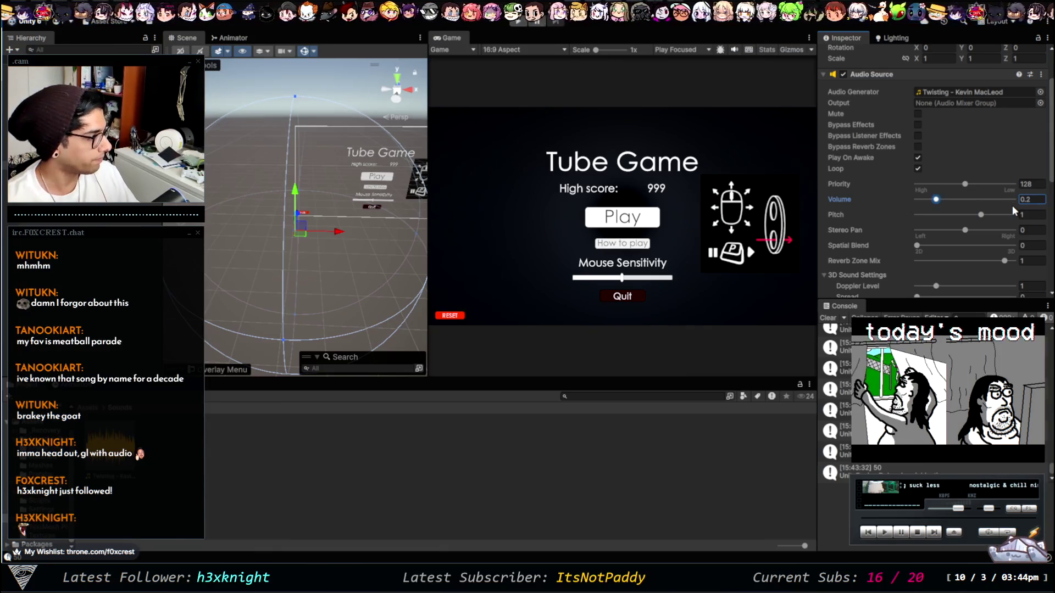
scroll(887, 217, down, 10)
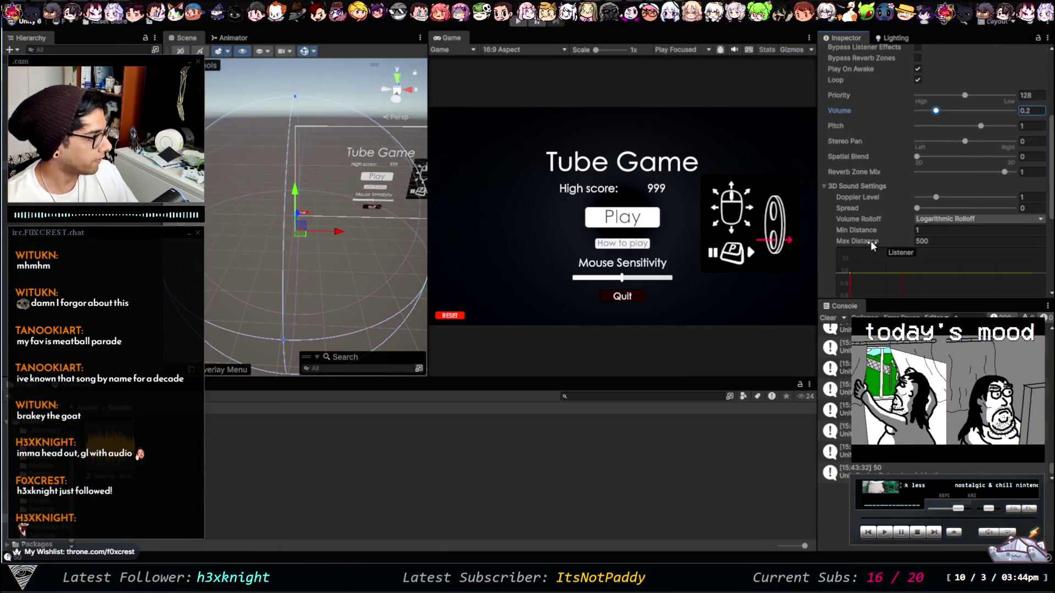
scroll(833, 283, up, 8)
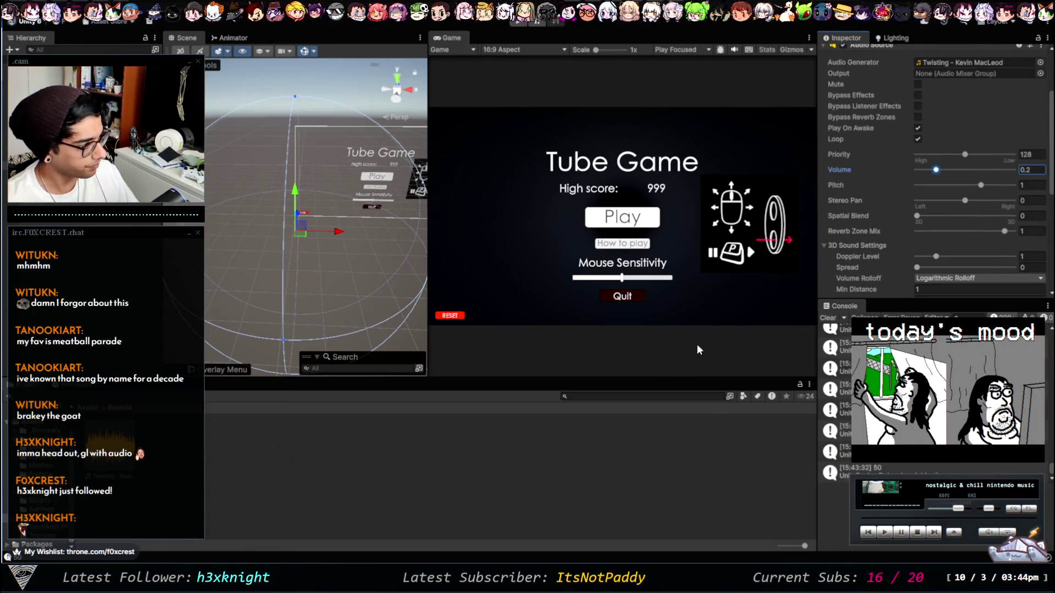
scroll(855, 154, up, 3)
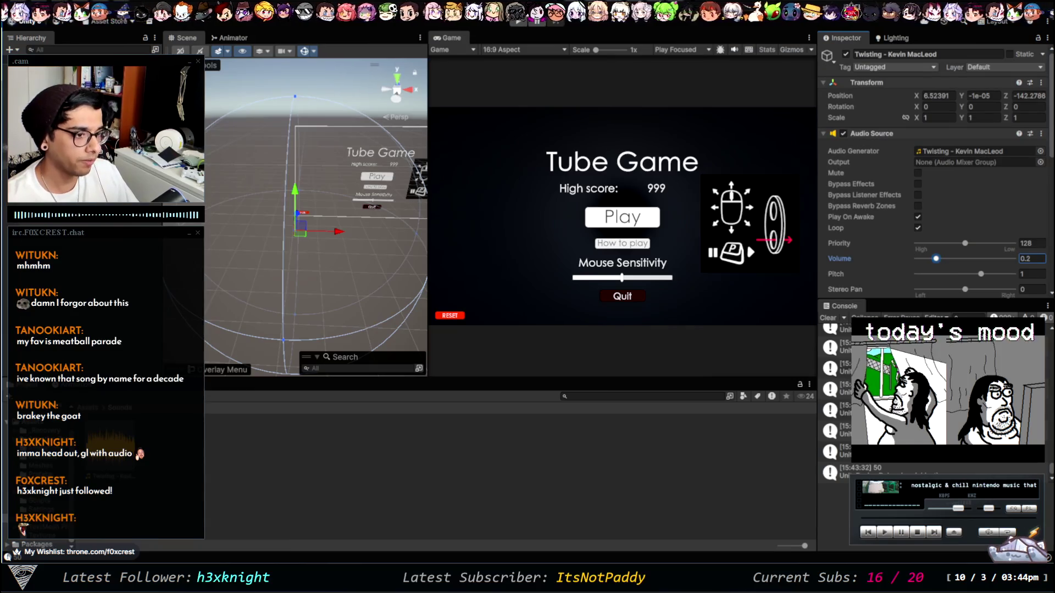
click(66, 164)
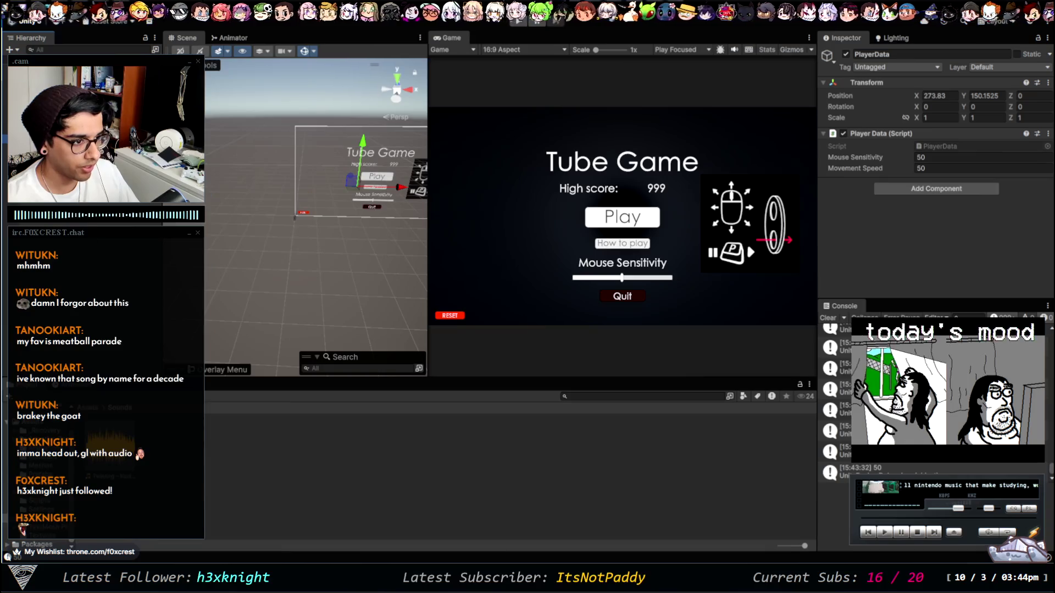
click(82, 329)
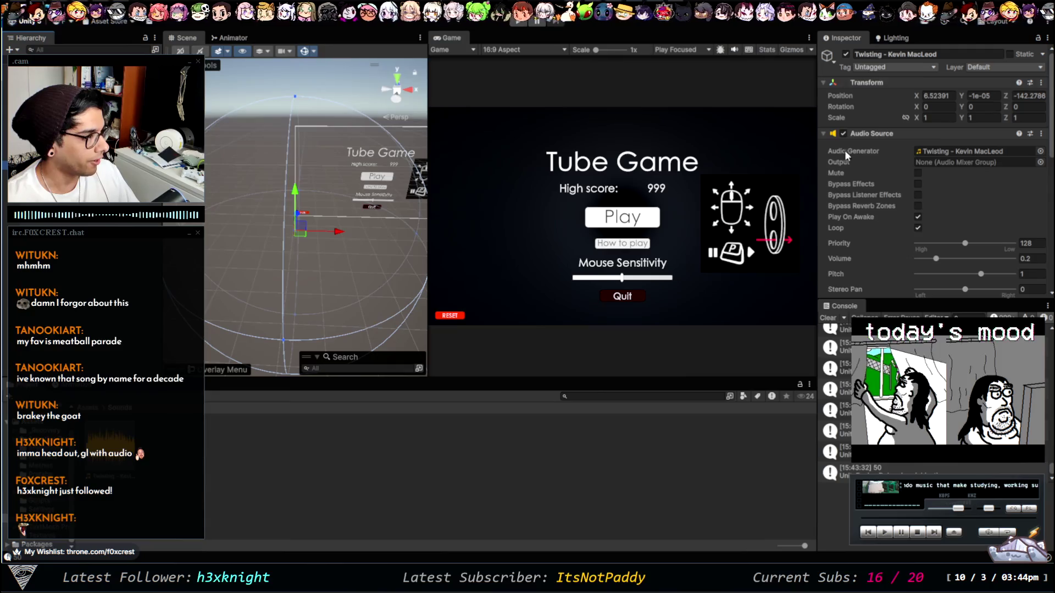
click(177, 535)
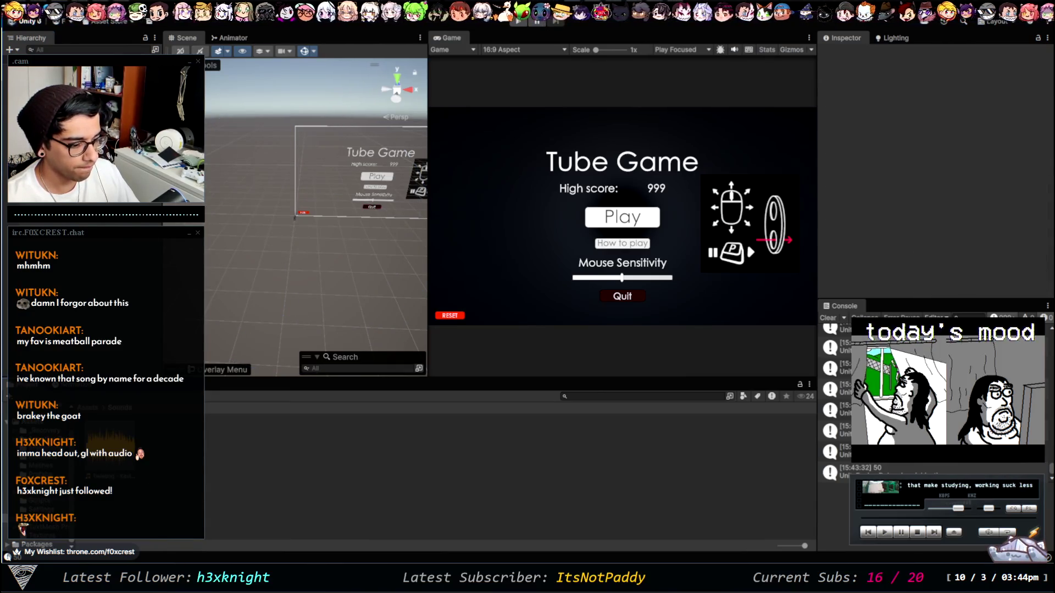
key(alt+Tab)
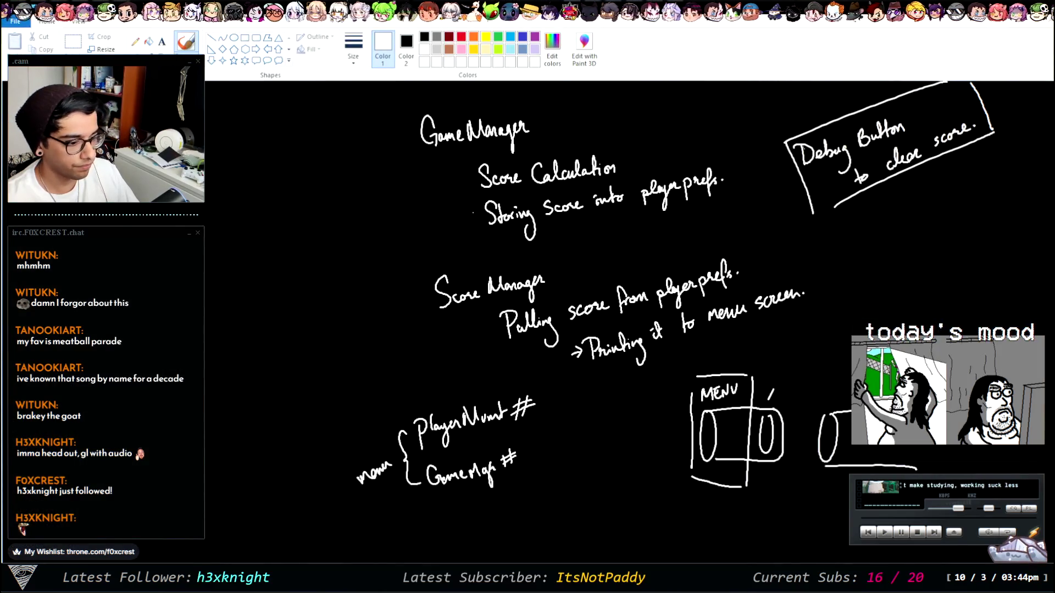
Step: Open PlayerData.cs and start a new line below the movementSpeed field
key(alt+Tab)
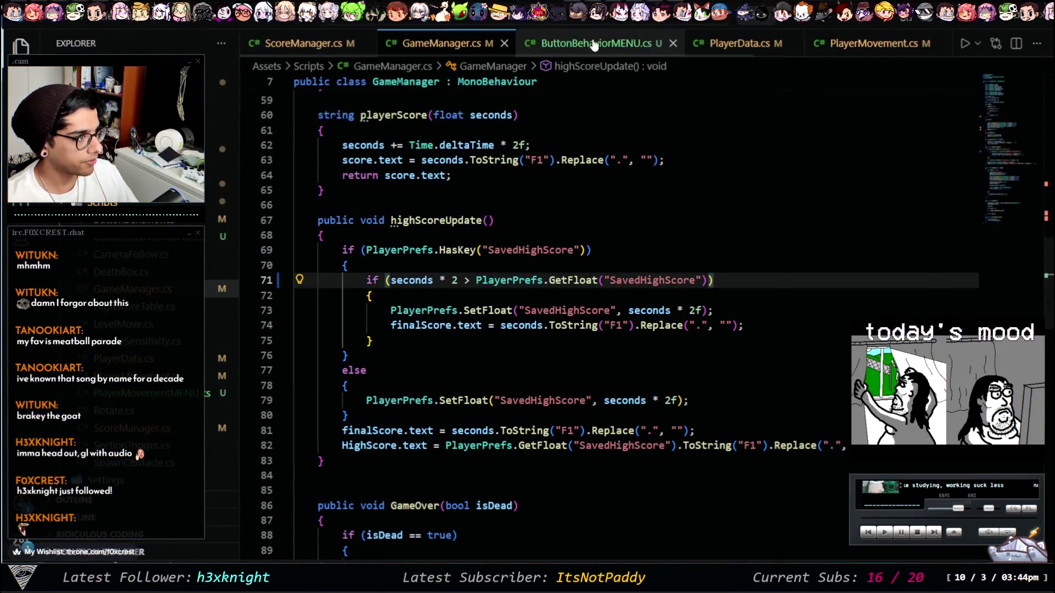
click(750, 45)
scroll(482, 438, down, 3)
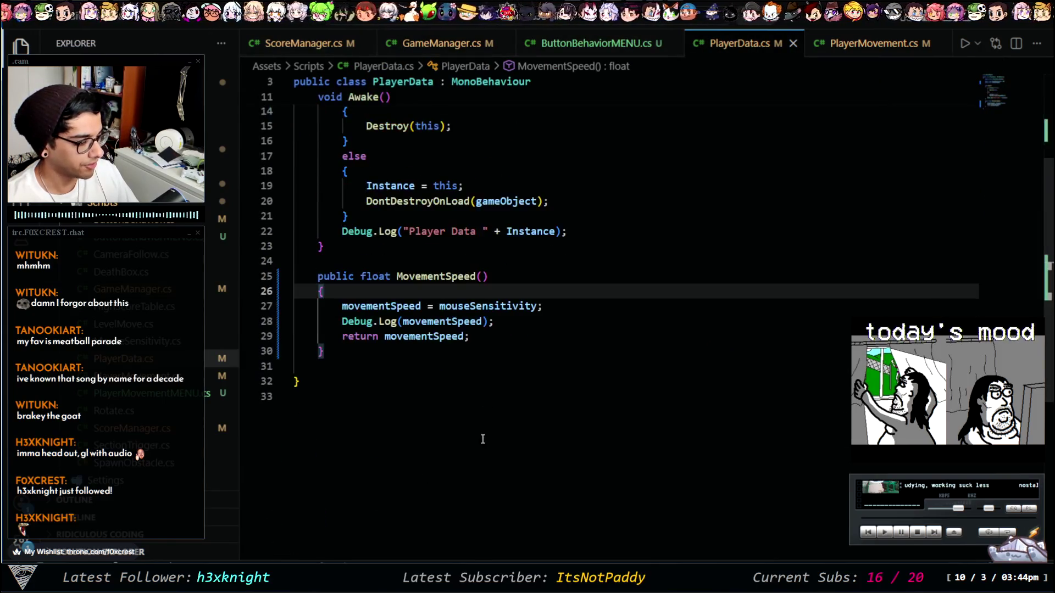
click(357, 412)
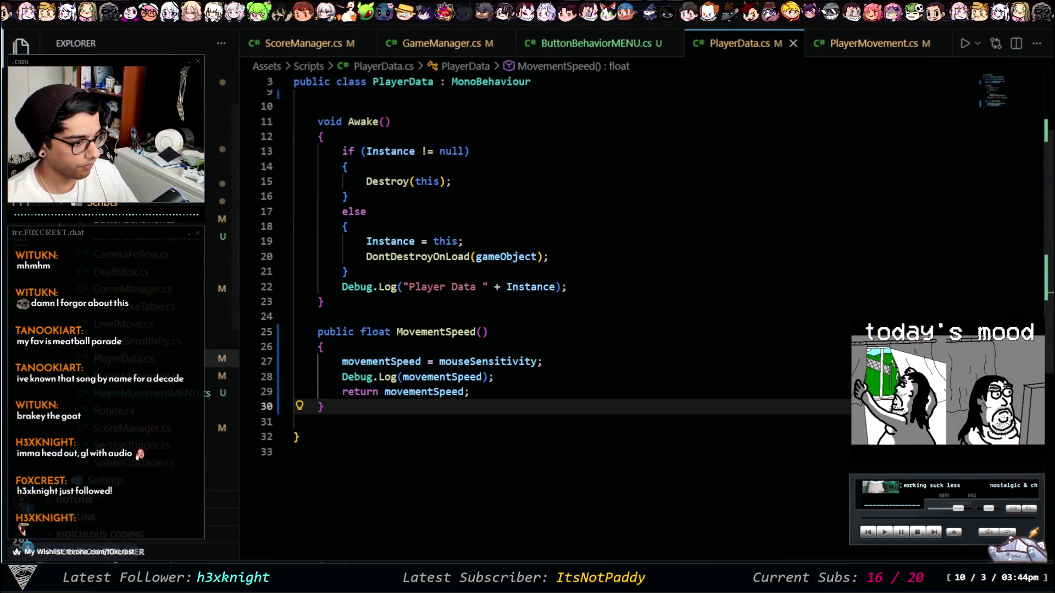
click(365, 419)
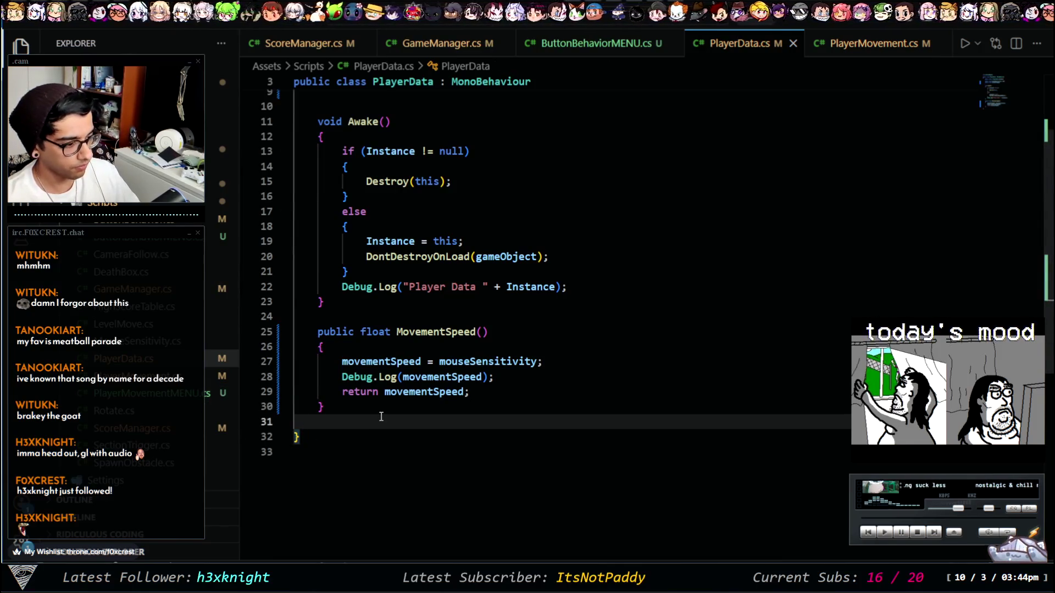
key(Return)
key(Return)
key(Up)
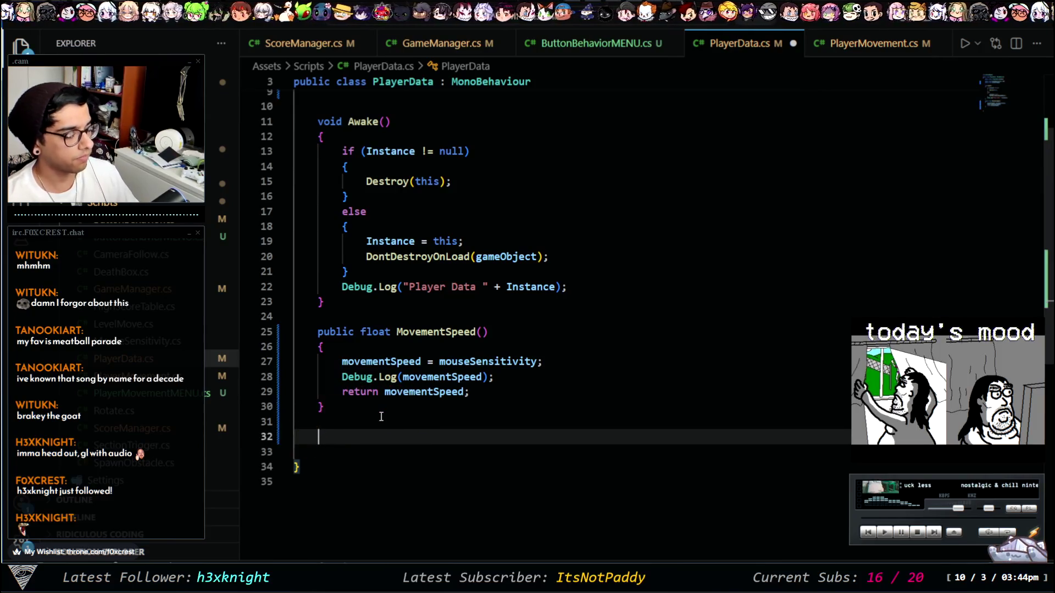
scroll(463, 316, up, 3)
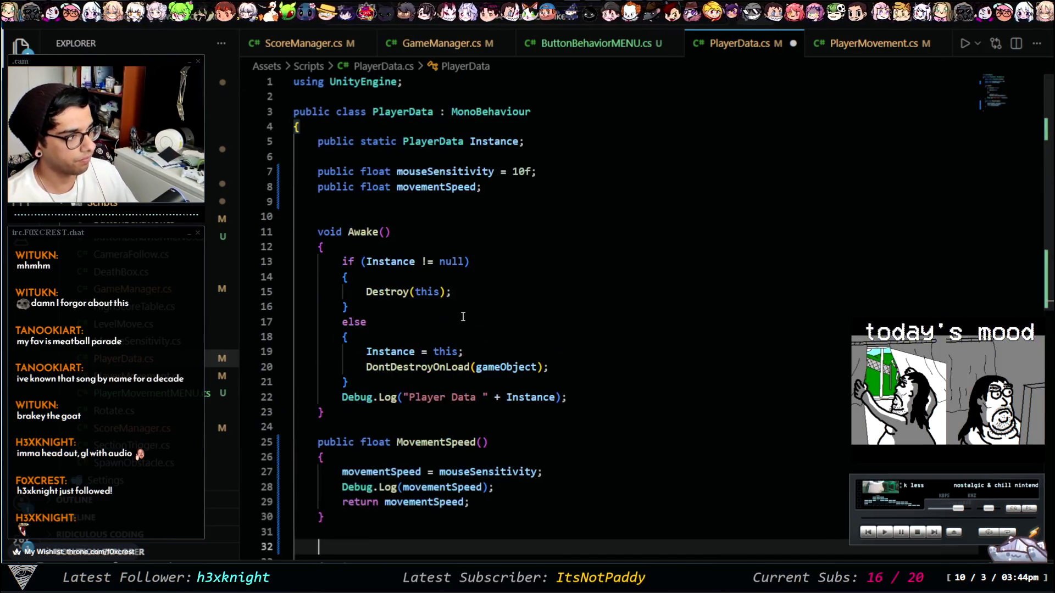
click(501, 187)
key(Return)
key(BackSpace)
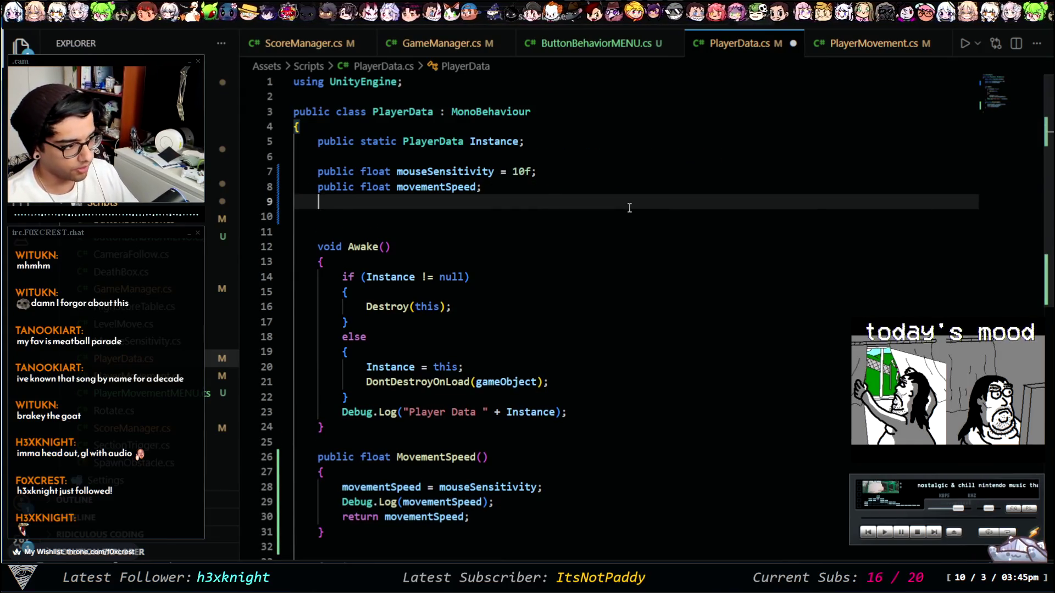
Step: Declare 'public GameObject BGM;' on that line and return to Unity
text(public Audio)
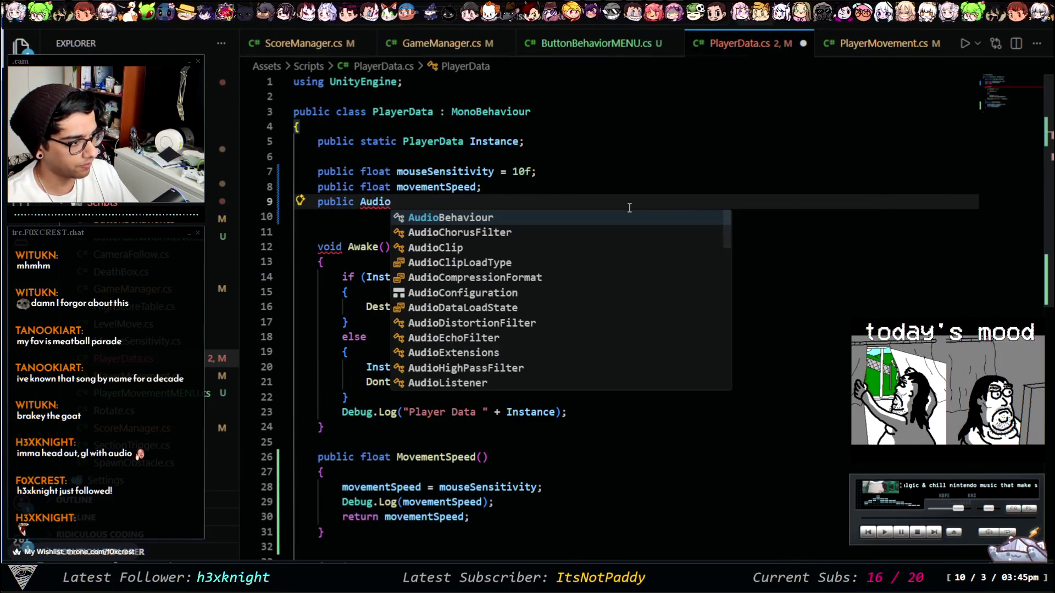
key(Down)
key(Down)
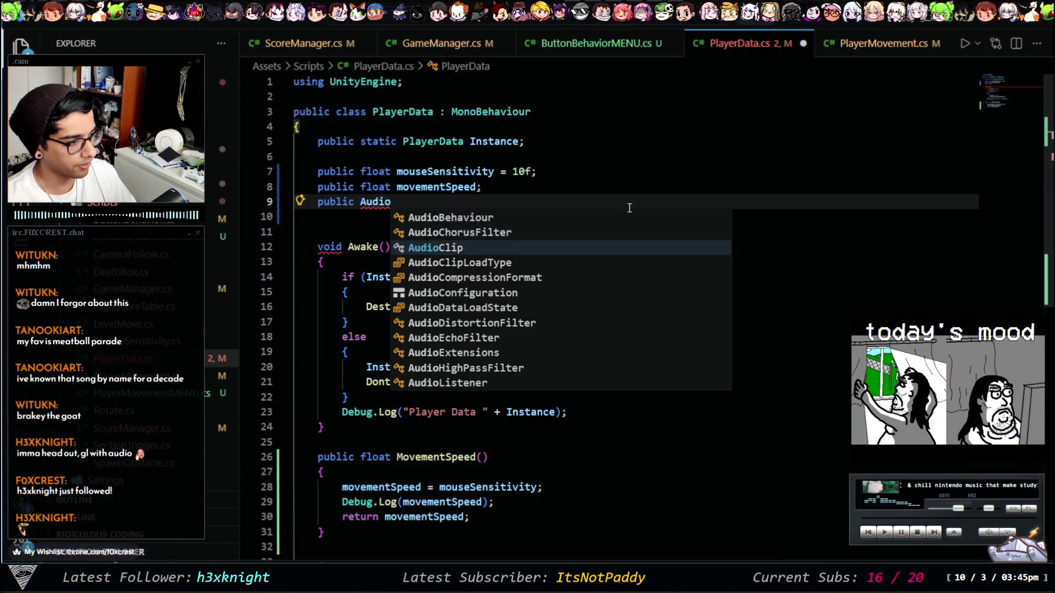
key(Return)
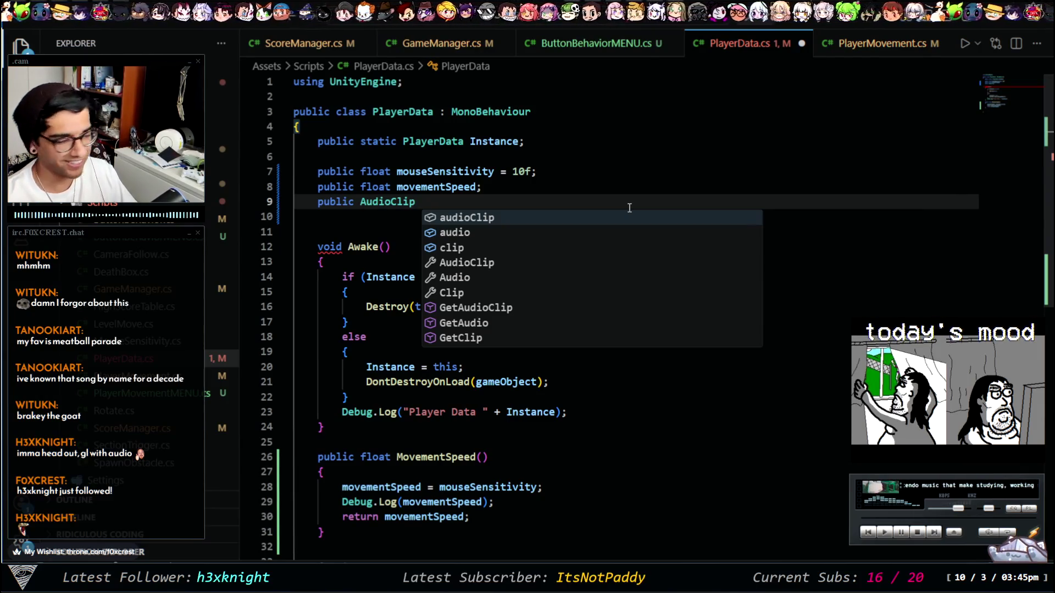
text(BGM)
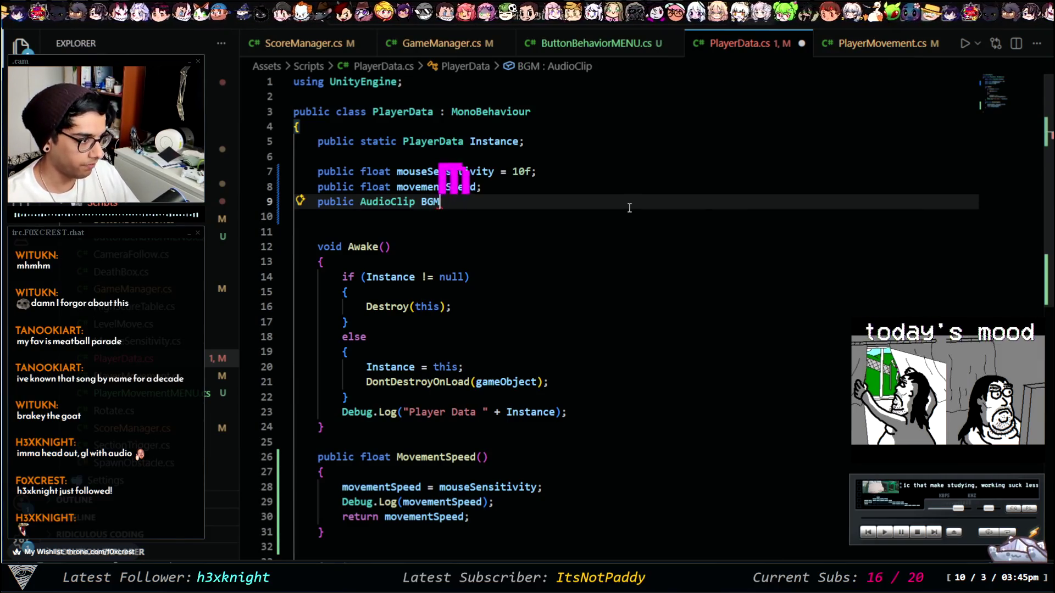
text(;)
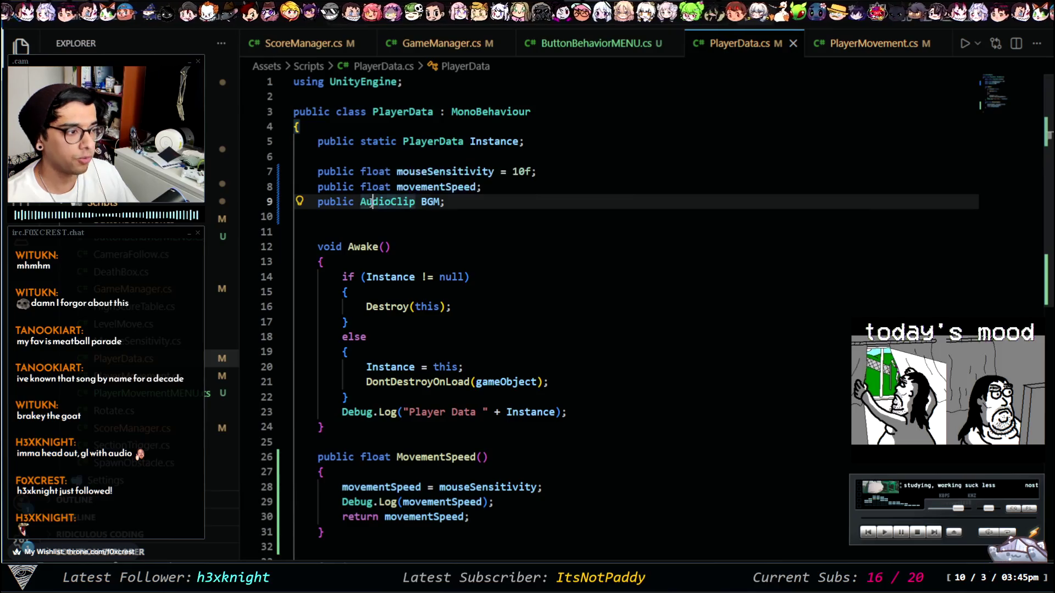
double_click(371, 203)
text(Gameob)
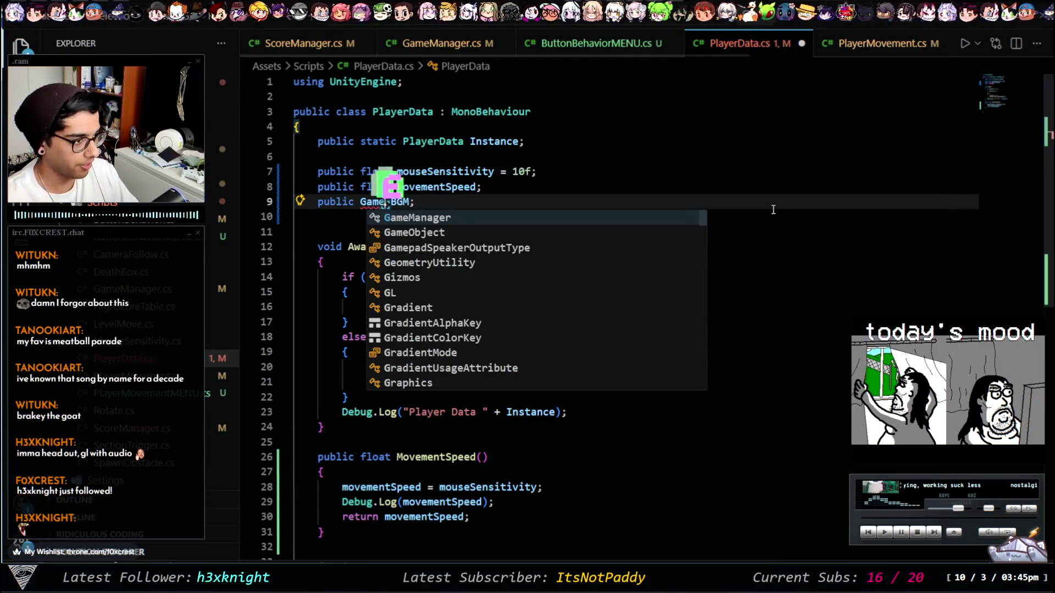
key(Tab)
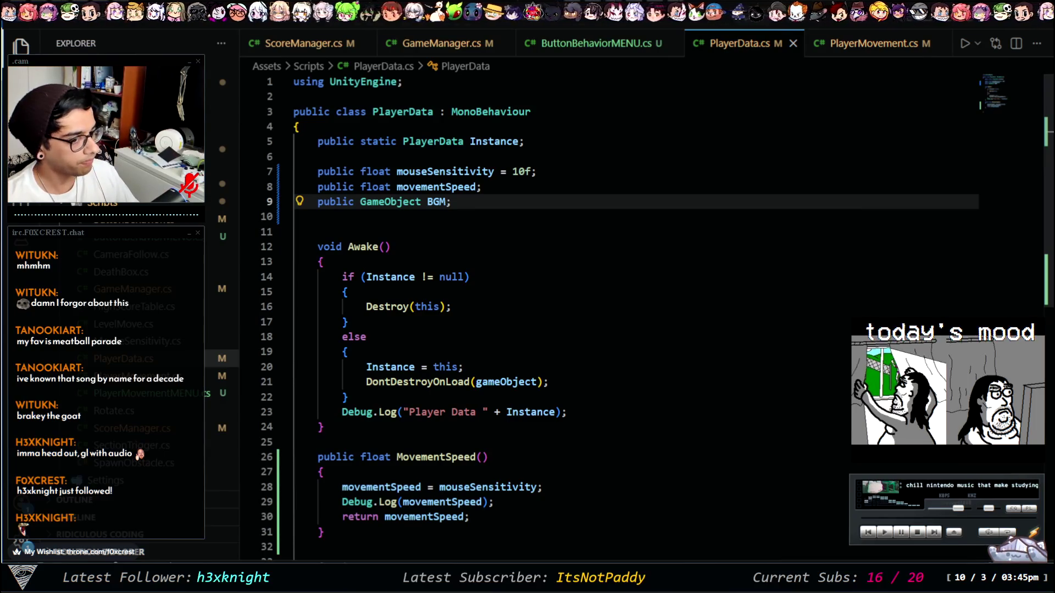
key(alt+Tab)
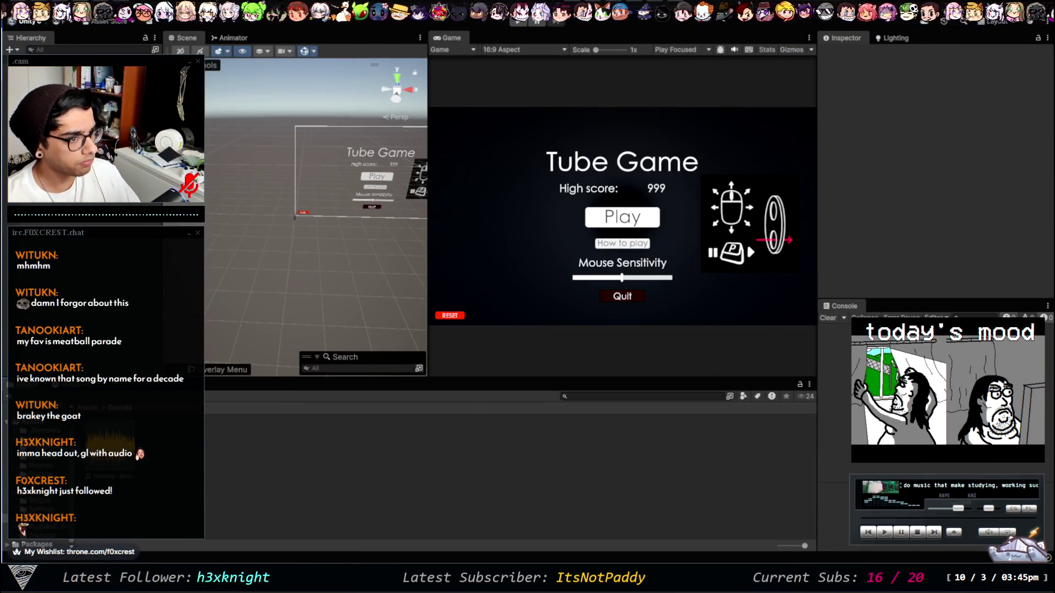
Step: Drag the Twisting - Kevin MacLeod music object into PlayerData's BGM field
click(49, 77)
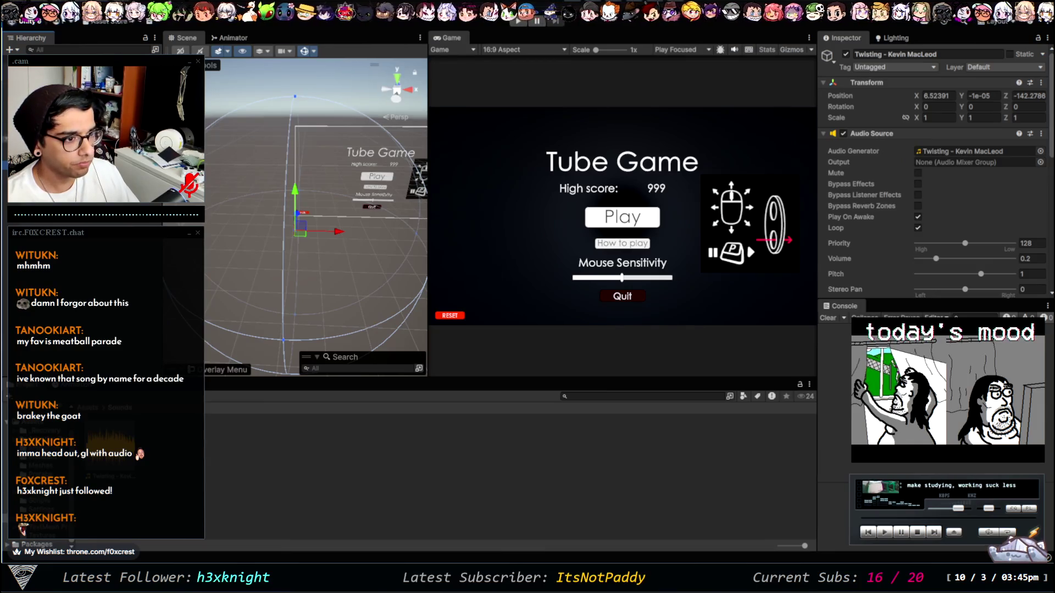
key(Down)
key(Down)
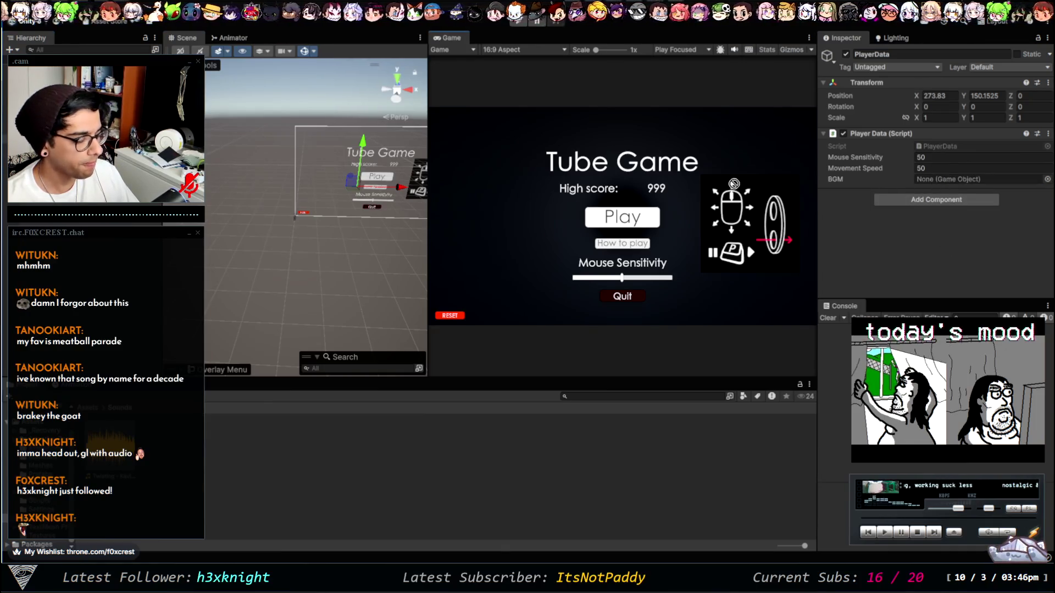
drag(934, 186, 933, 182)
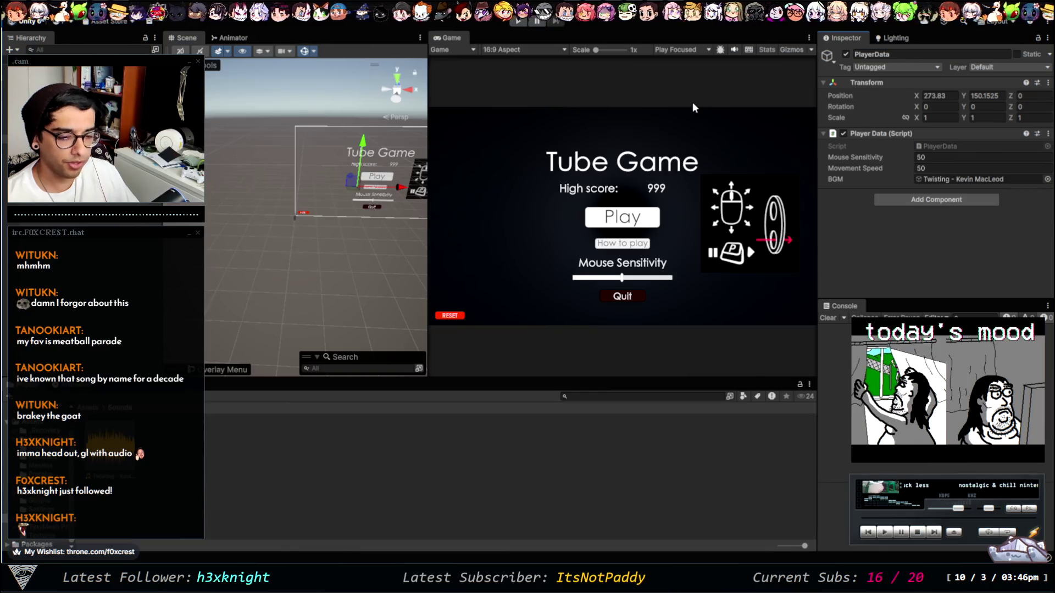
double_click(958, 180)
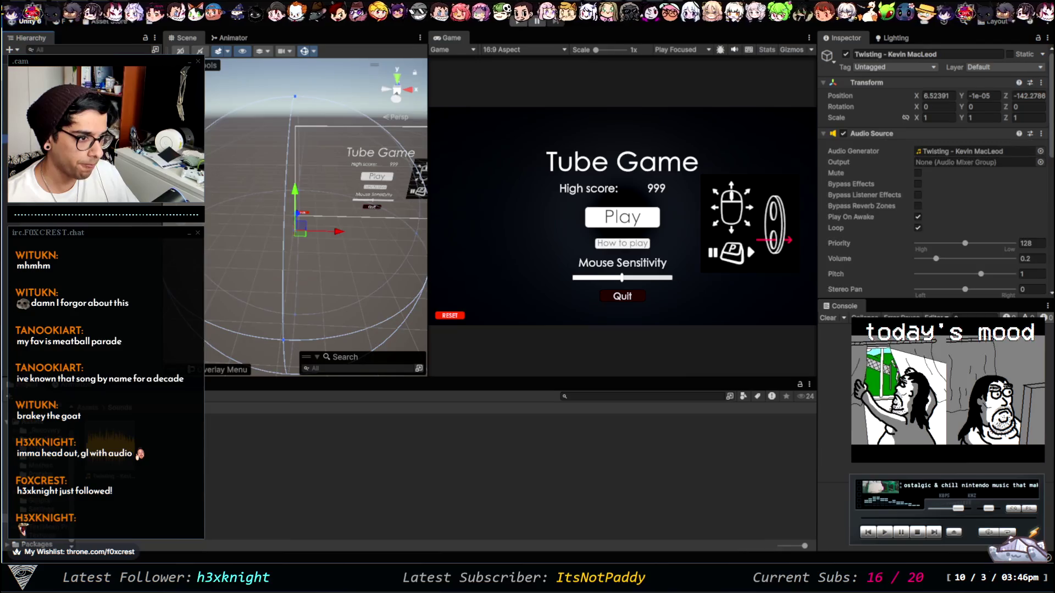
click(65, 110)
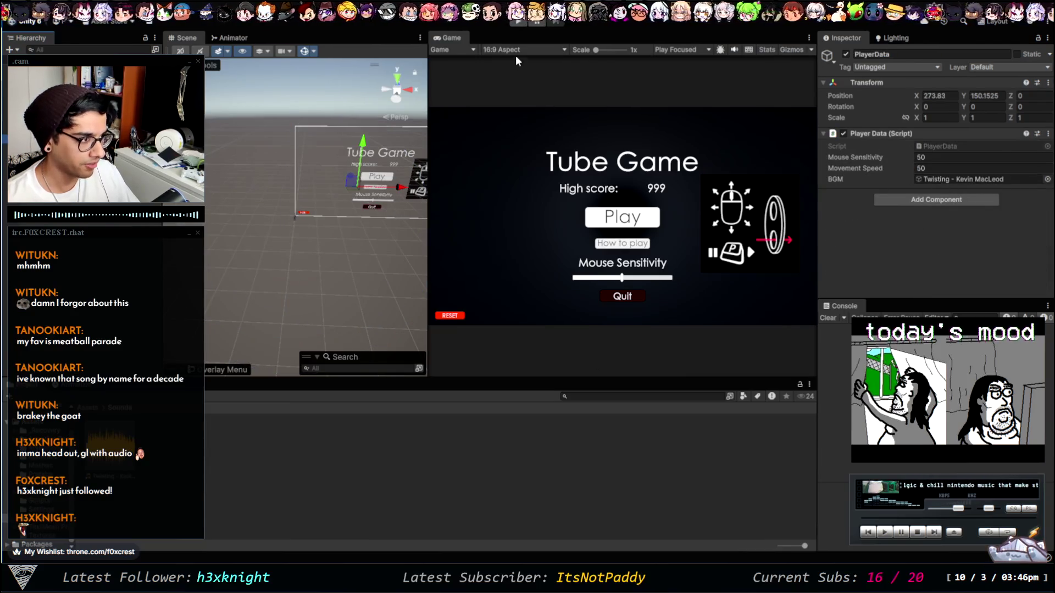
Step: Play-test the game from the main menu into a run, stop it, and select TubeGame_Endless
click(513, 25)
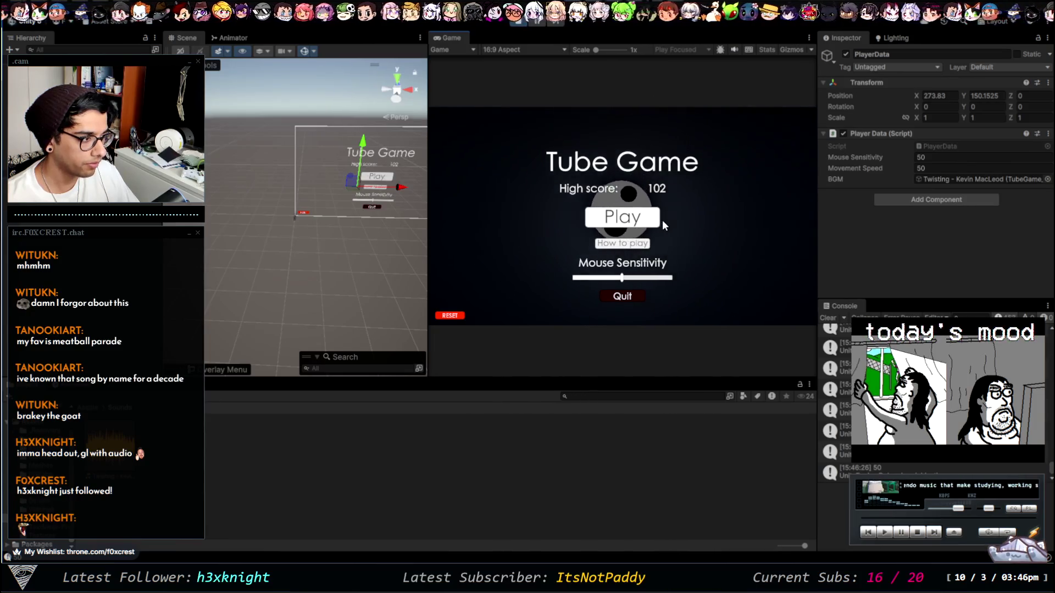
click(623, 217)
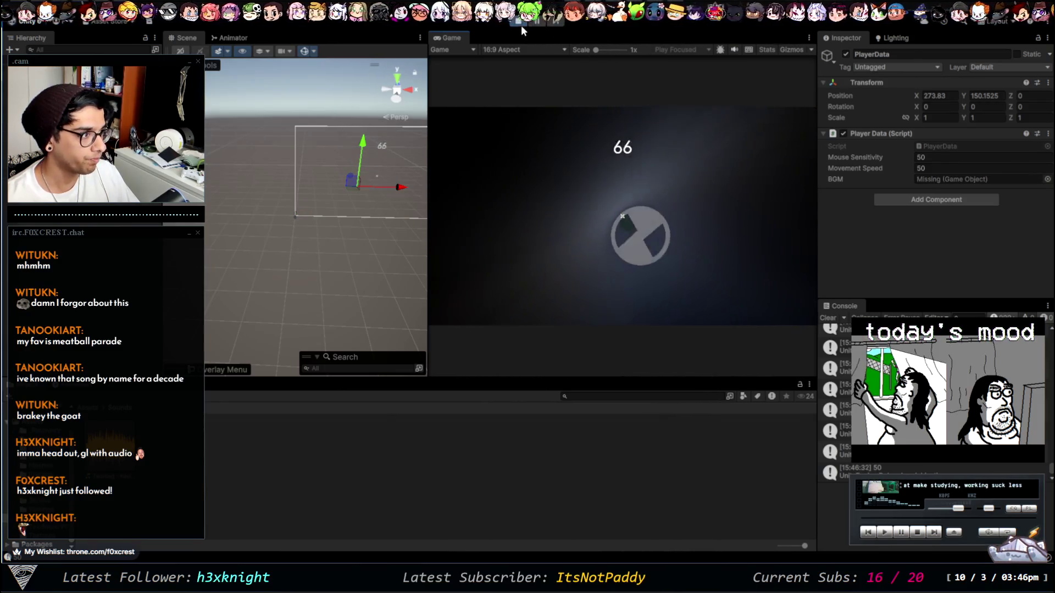
key(ctrl+p)
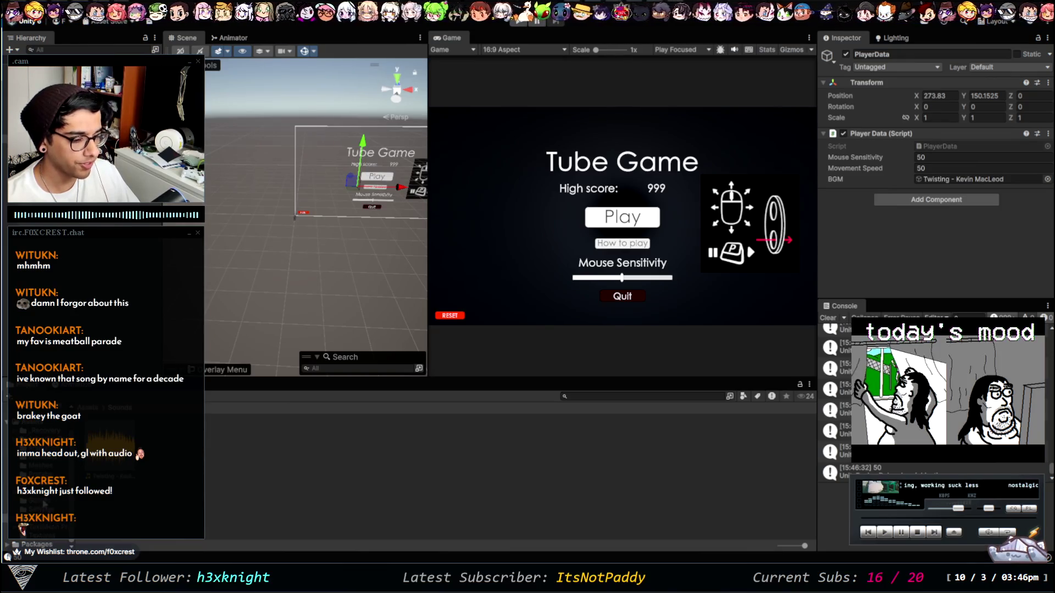
click(228, 445)
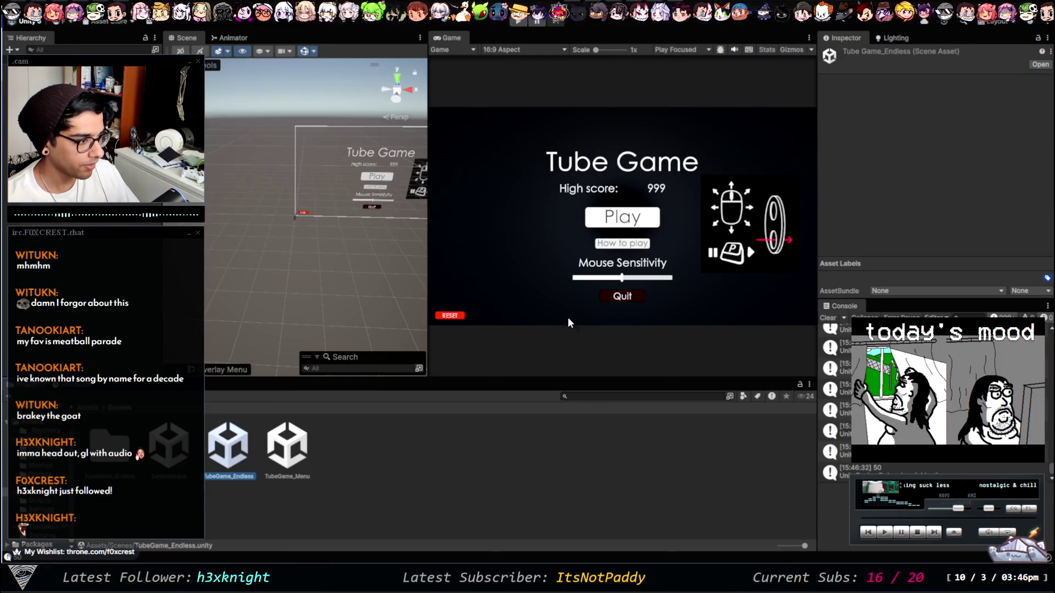
Step: Open TubeGame_Endless and add the Twisting music track from the Sounds folder to the scene
double_click(211, 470)
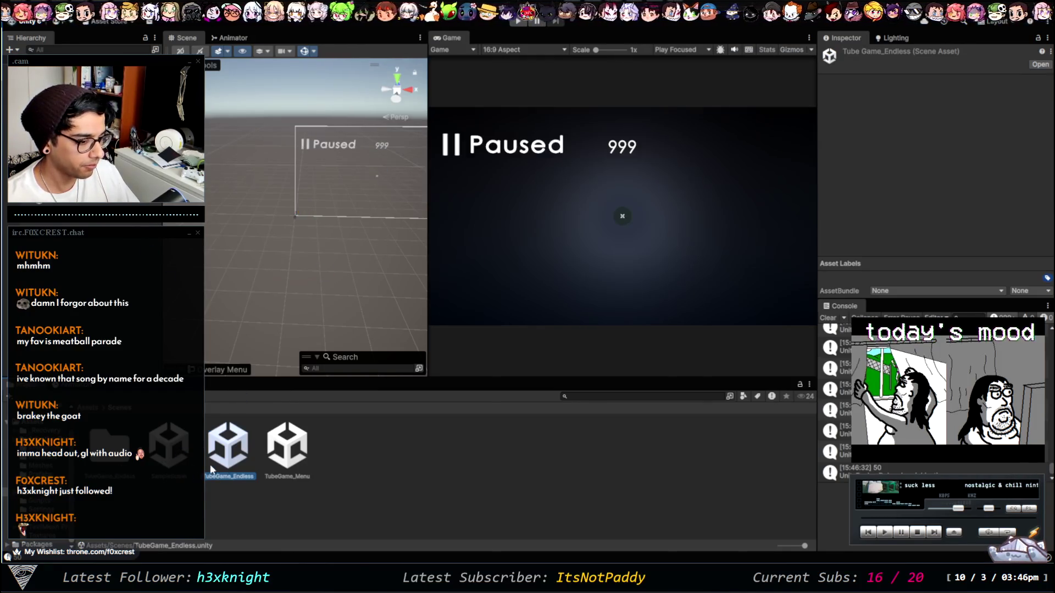
click(41, 518)
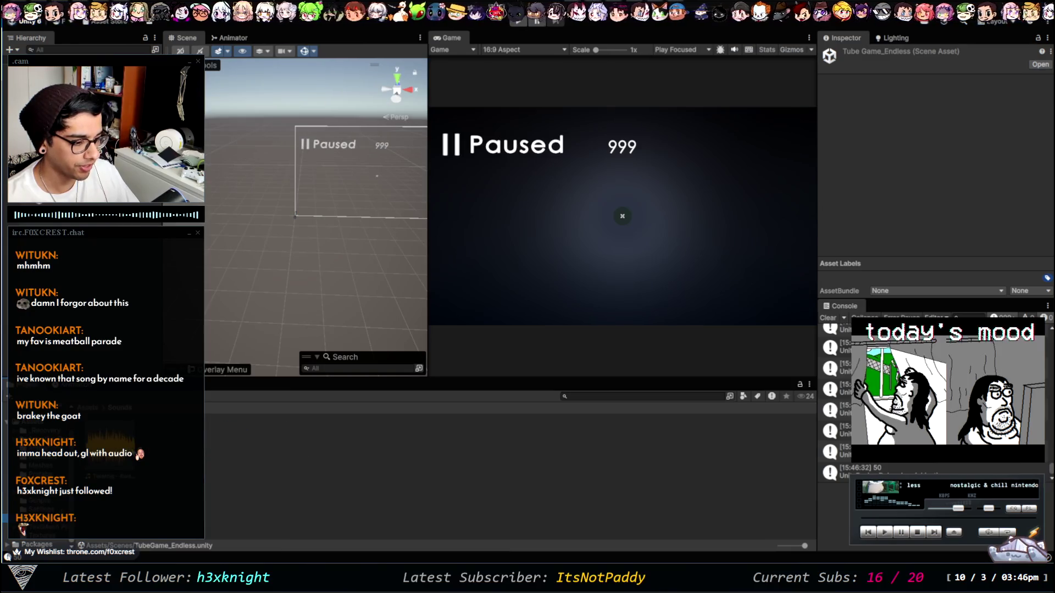
drag(114, 264, 300, 226)
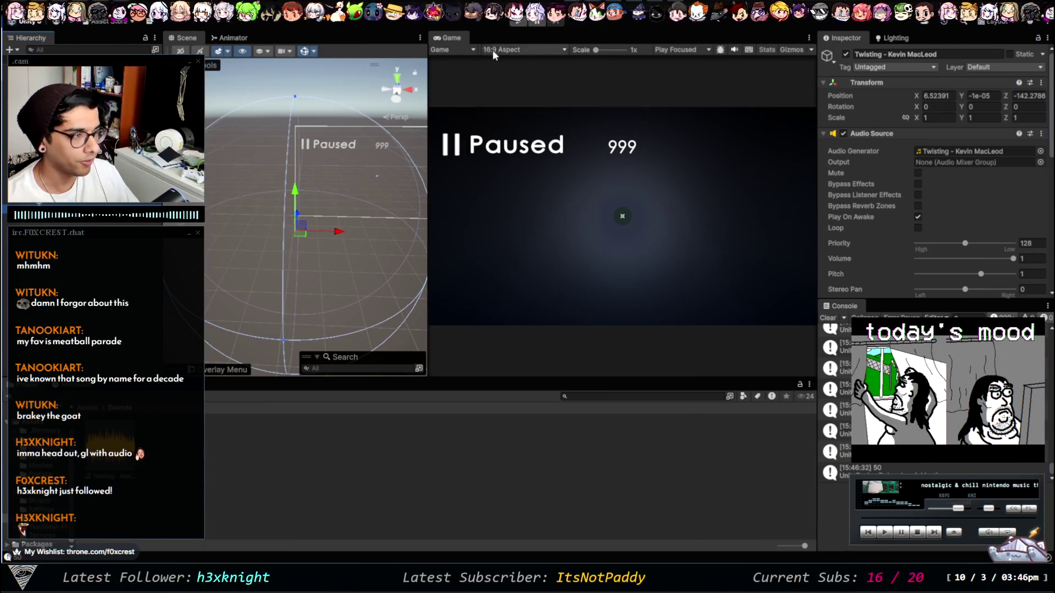
click(163, 478)
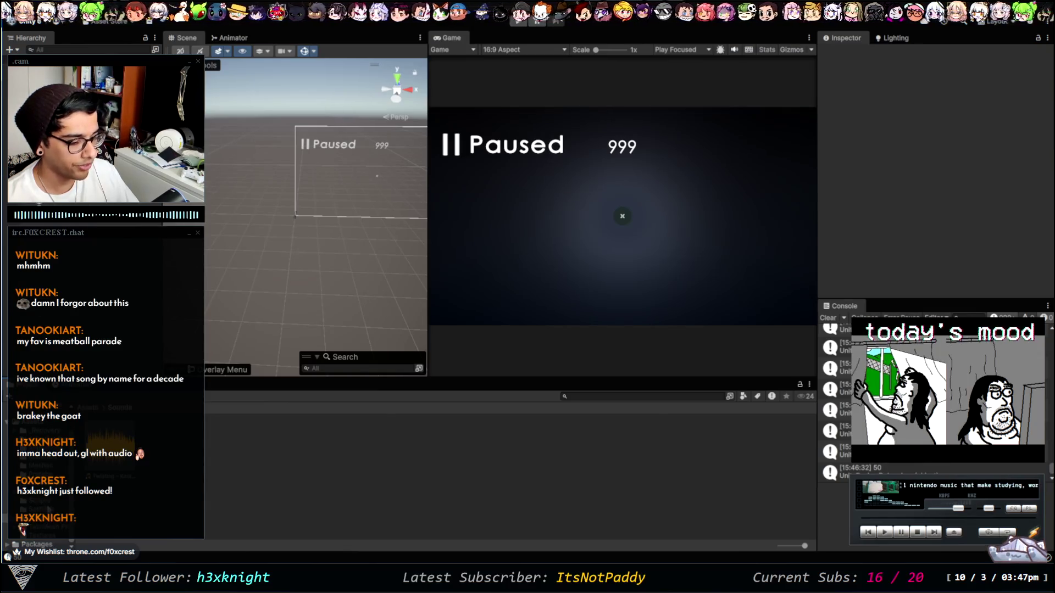
Step: Play-test the TubeGame_Menu scene into a round, then stop and inspect the music Audio Source
click(50, 501)
click(44, 492)
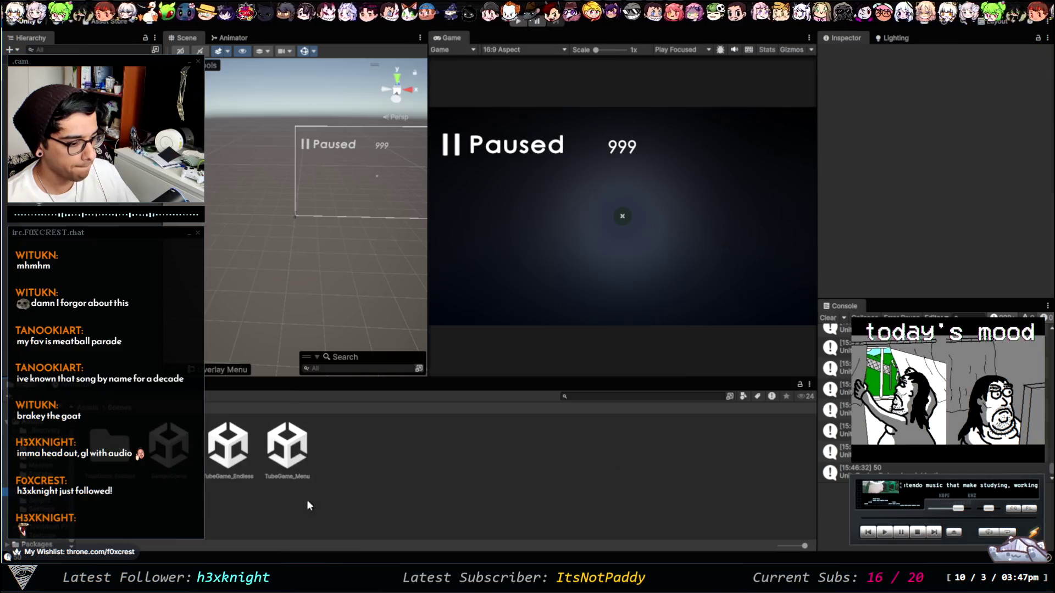
click(287, 451)
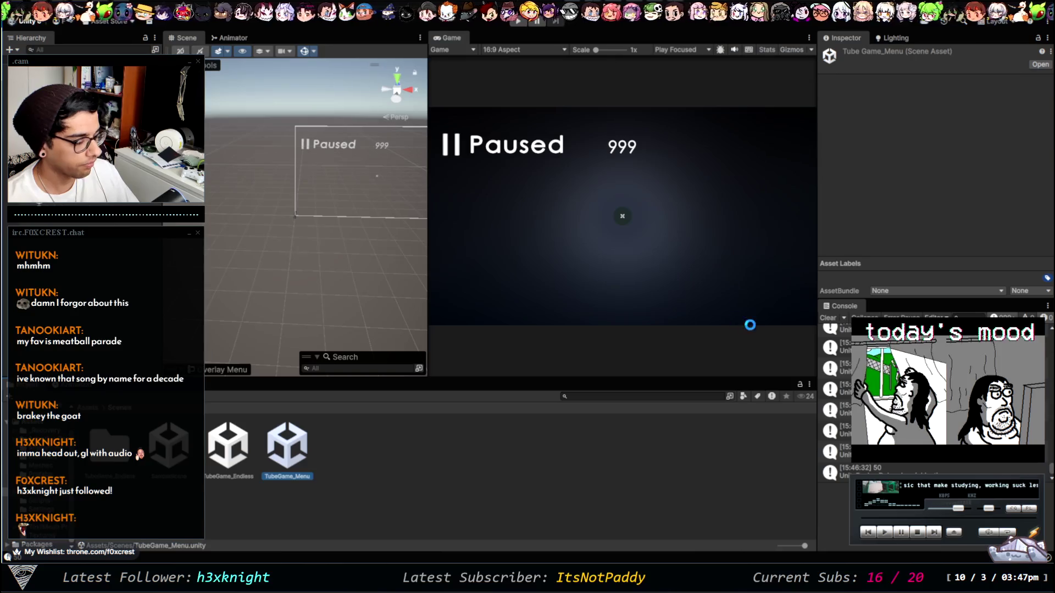
click(520, 24)
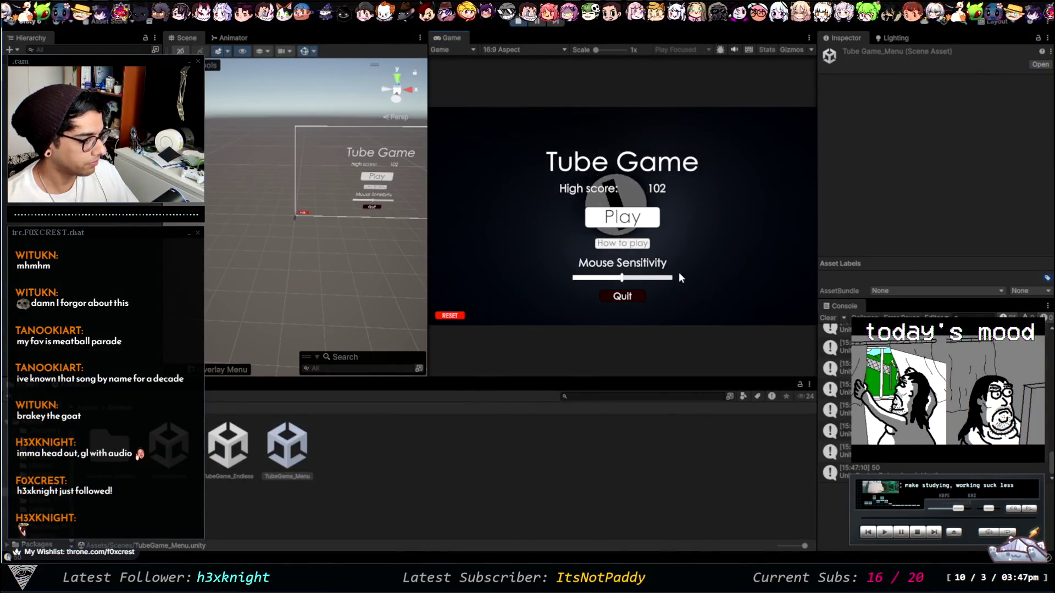
click(634, 220)
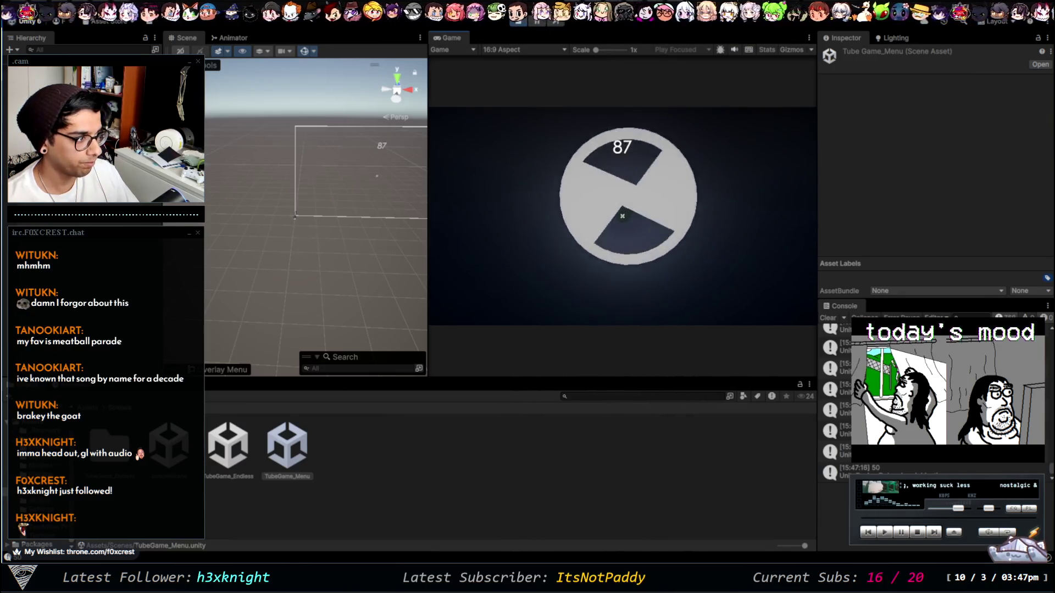
click(519, 22)
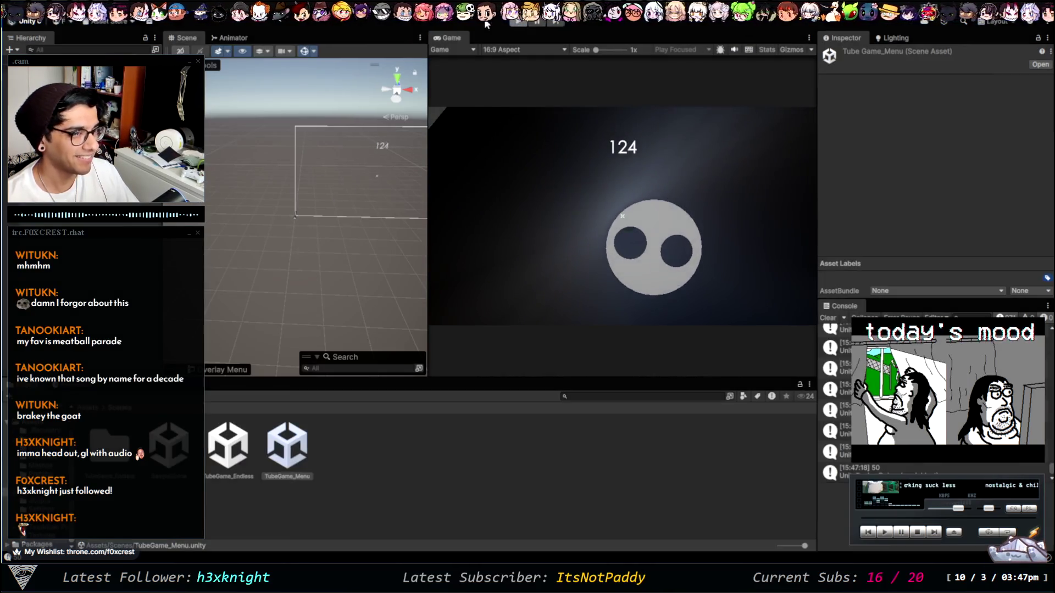
click(302, 212)
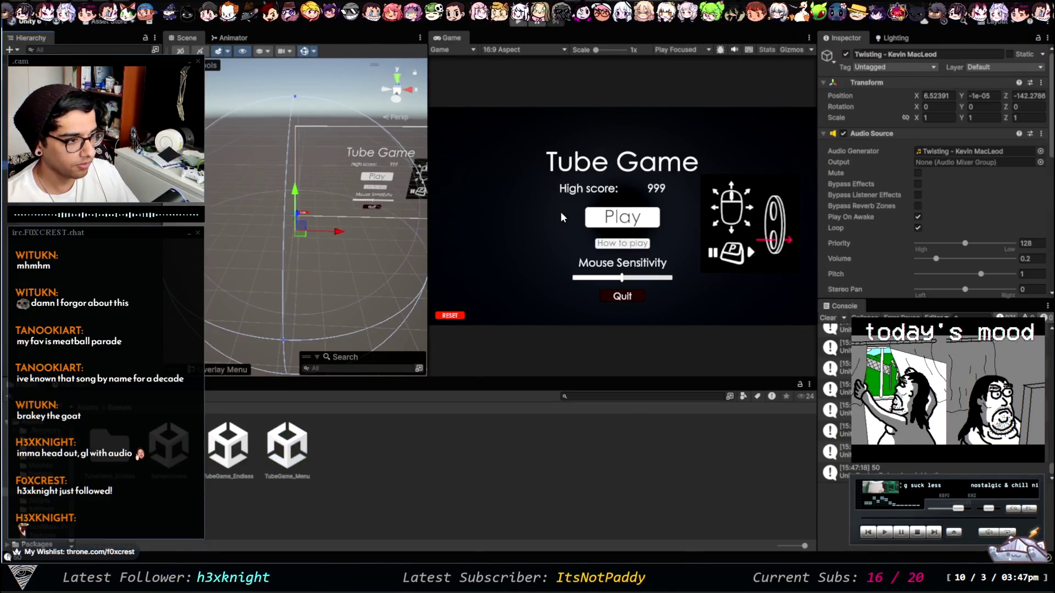
click(300, 453)
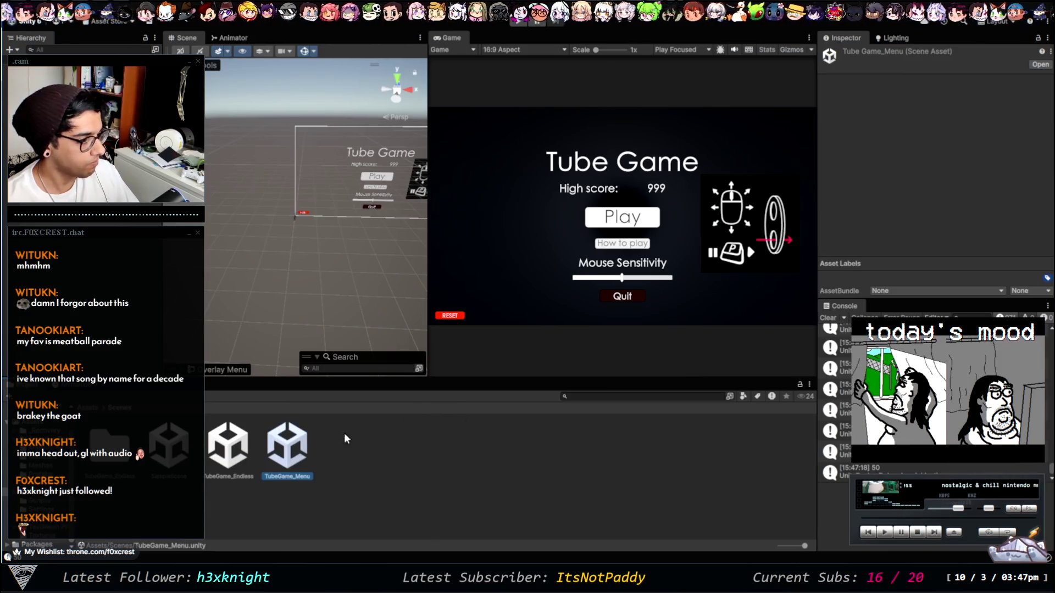
Step: Open TubeGame_Endless and set its music Audio Source volume to 0.2
double_click(226, 434)
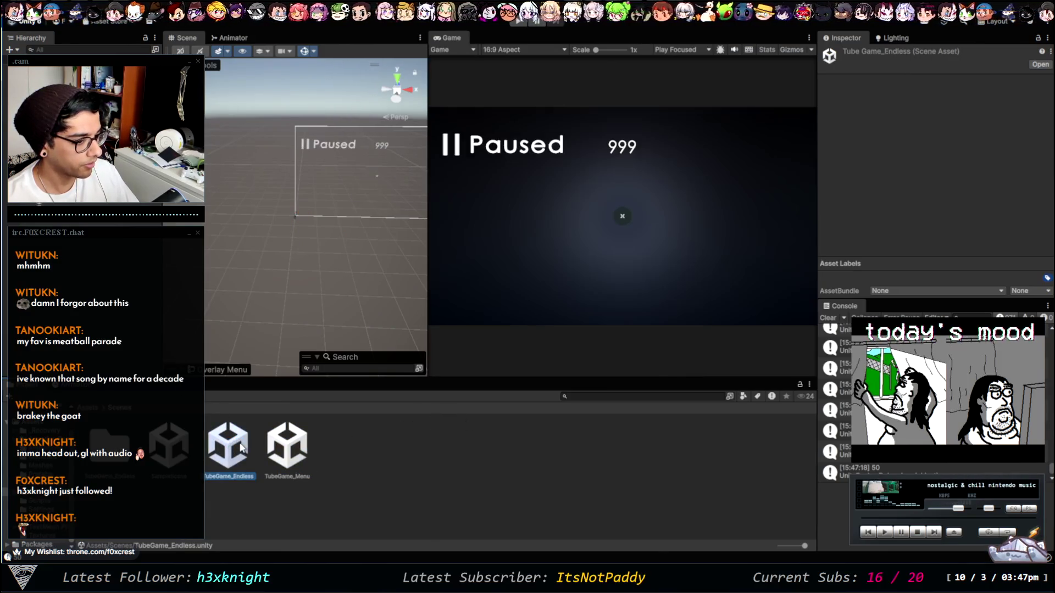
click(49, 110)
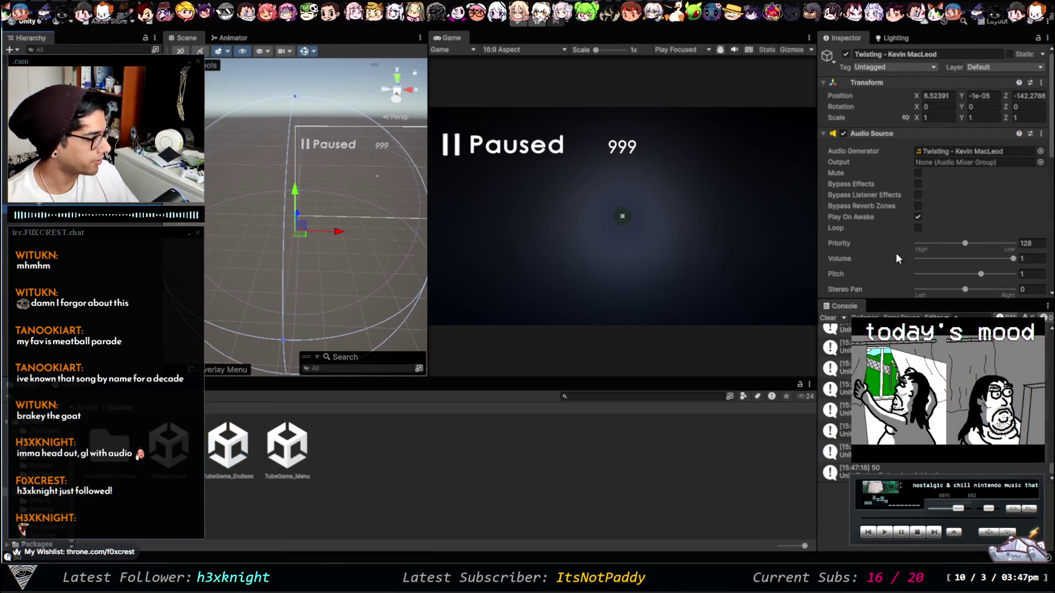
click(1031, 258)
text(0.2)
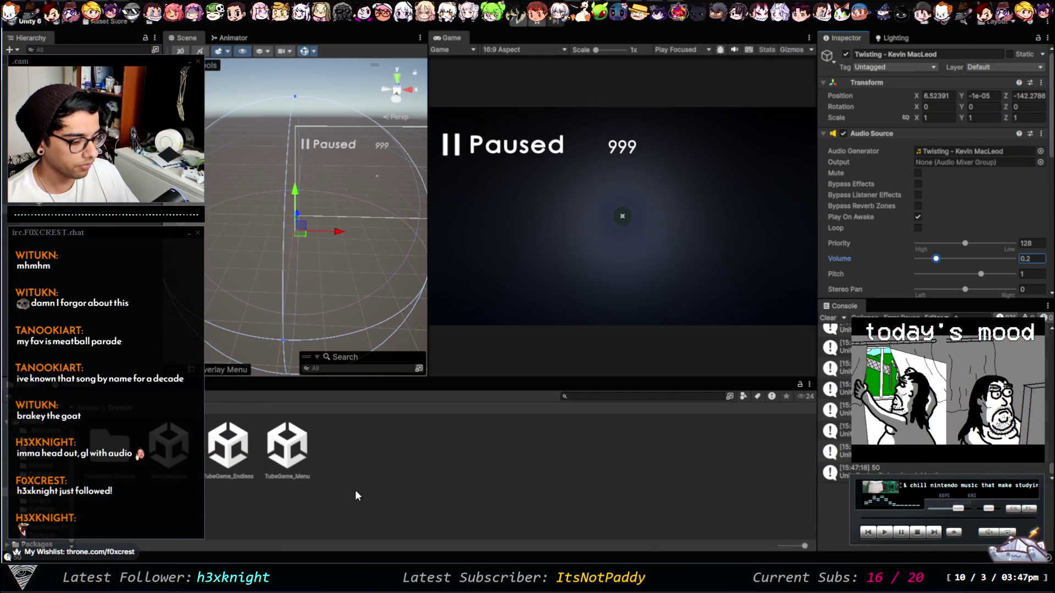
Step: Reopen the TubeGame_Menu scene
click(235, 449)
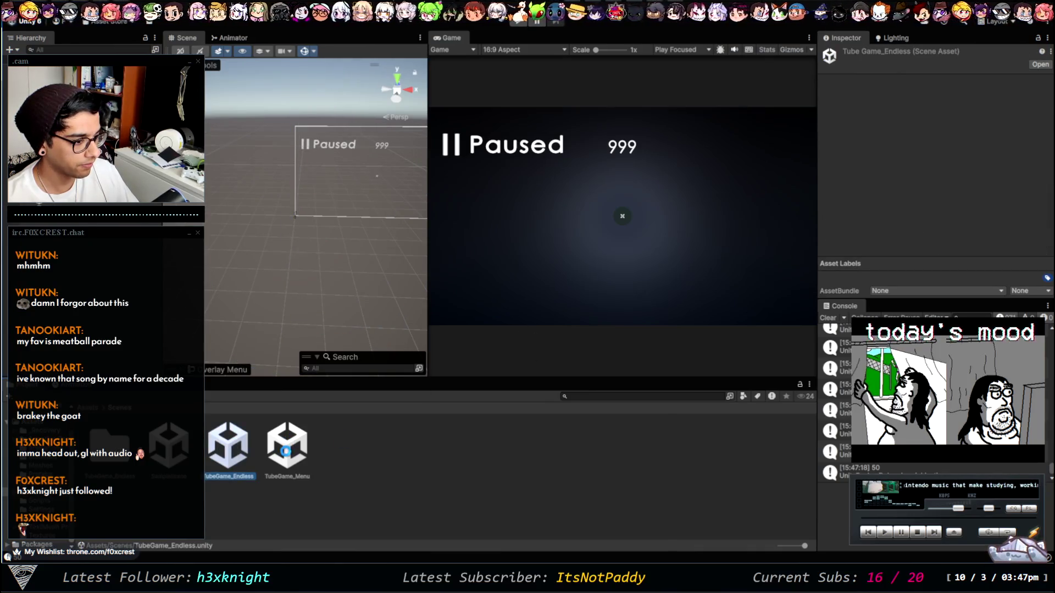
click(289, 448)
click(490, 275)
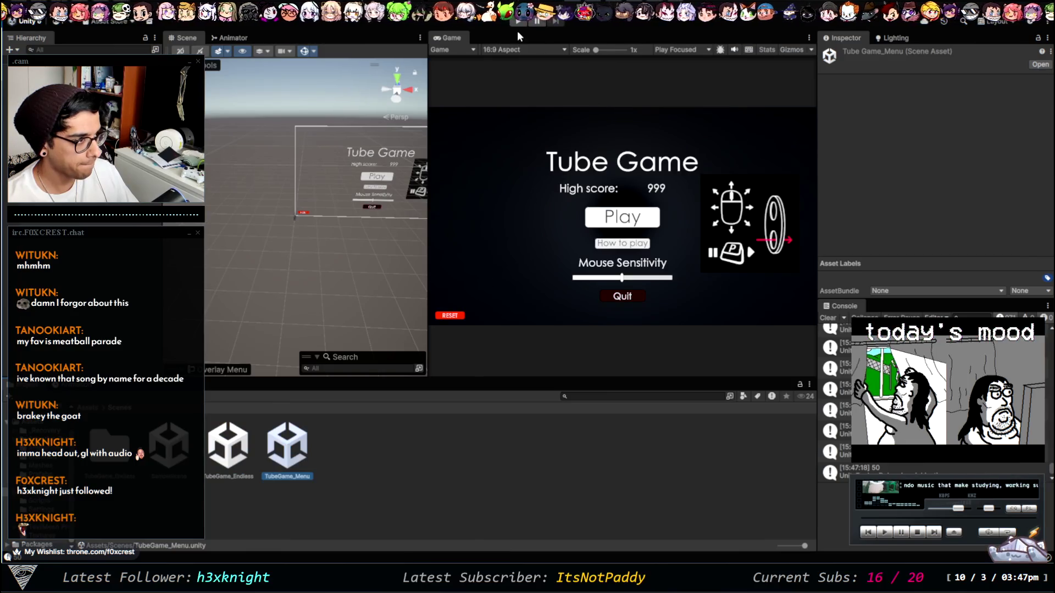
click(519, 21)
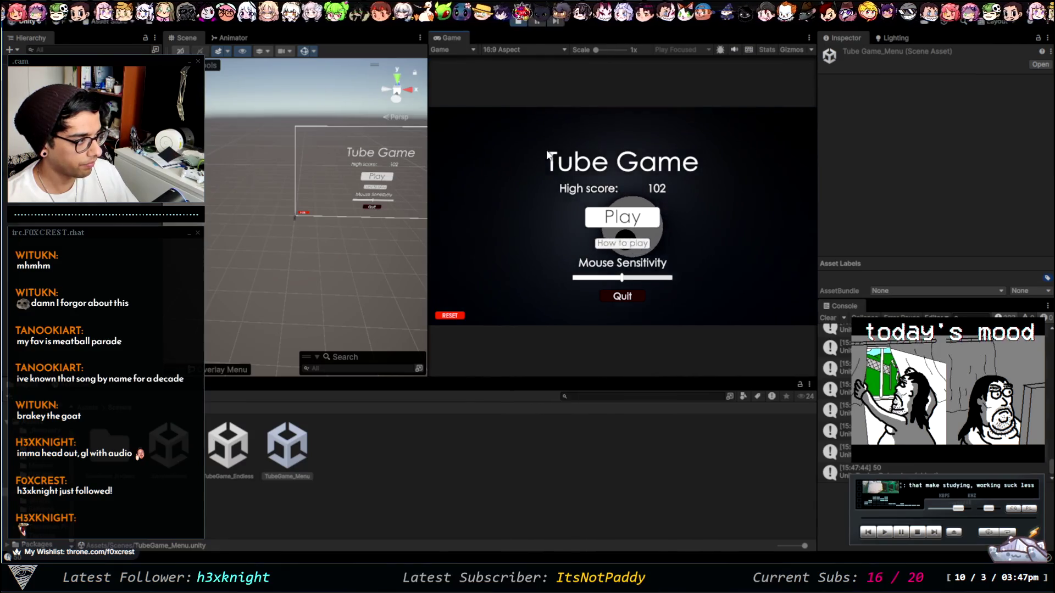
click(622, 220)
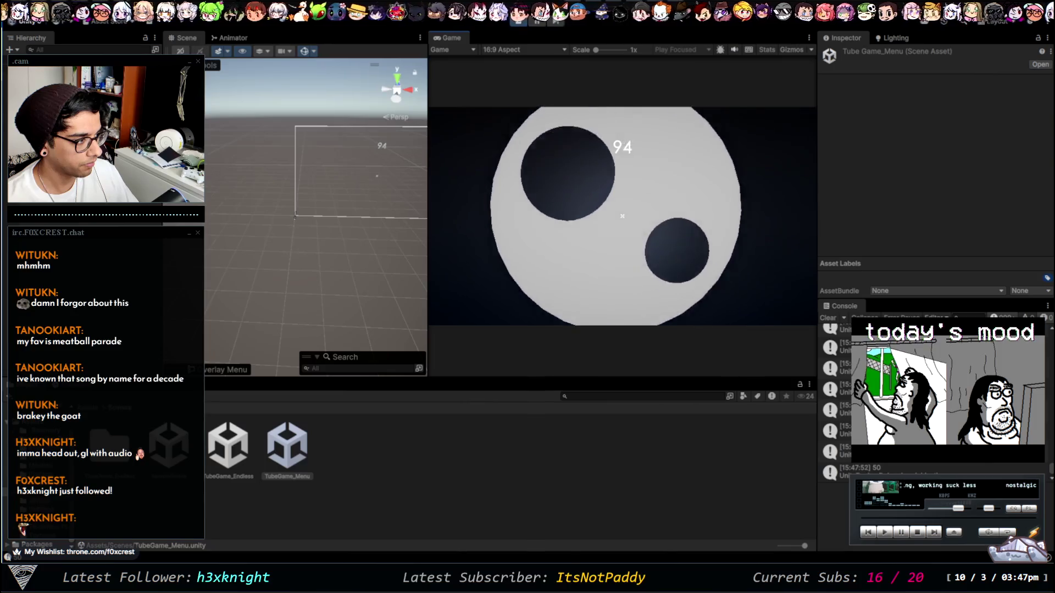
click(634, 283)
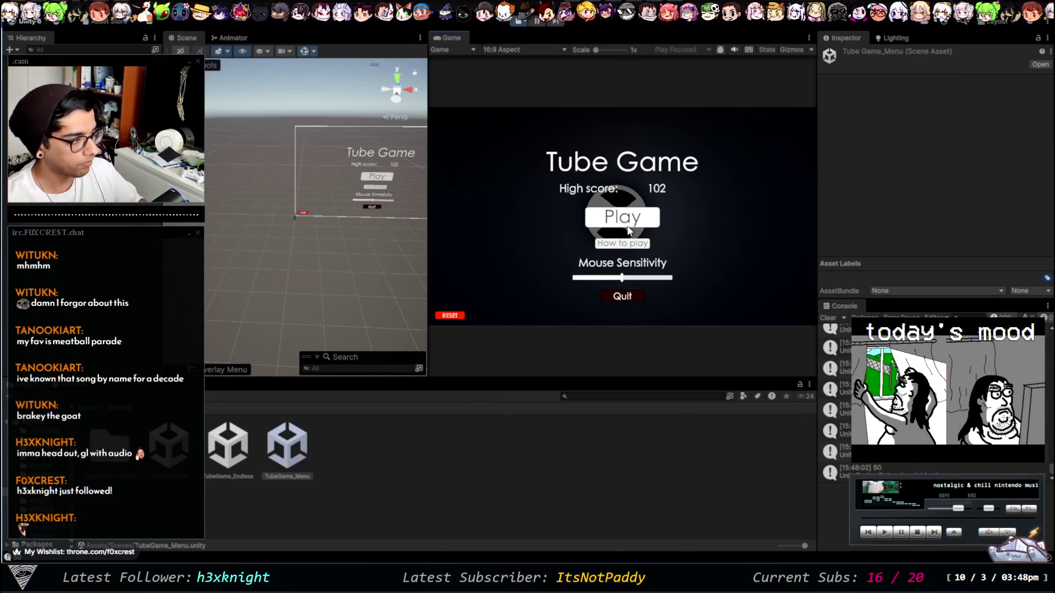
click(628, 225)
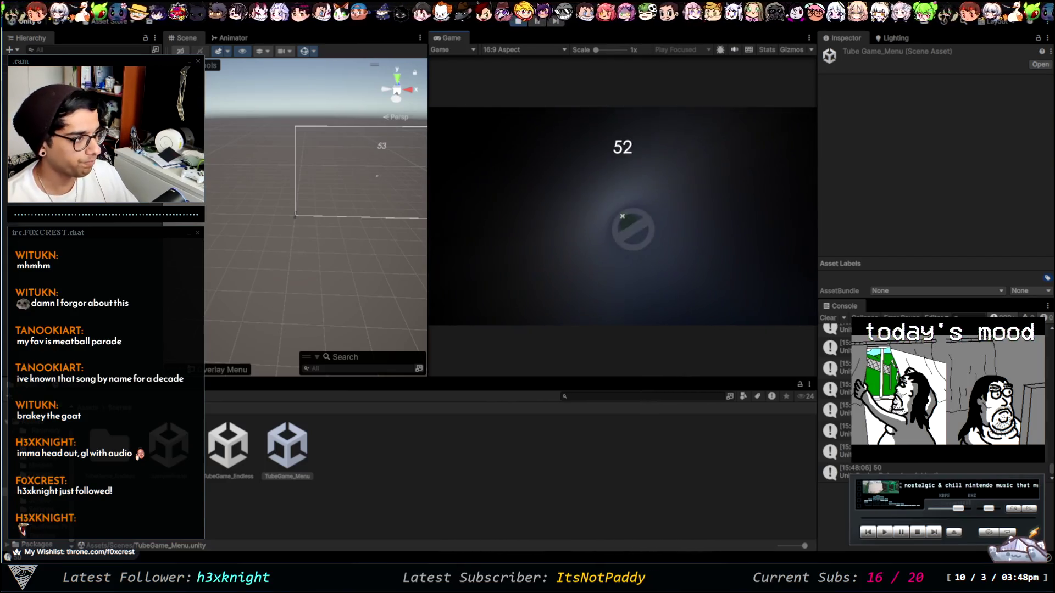
click(517, 20)
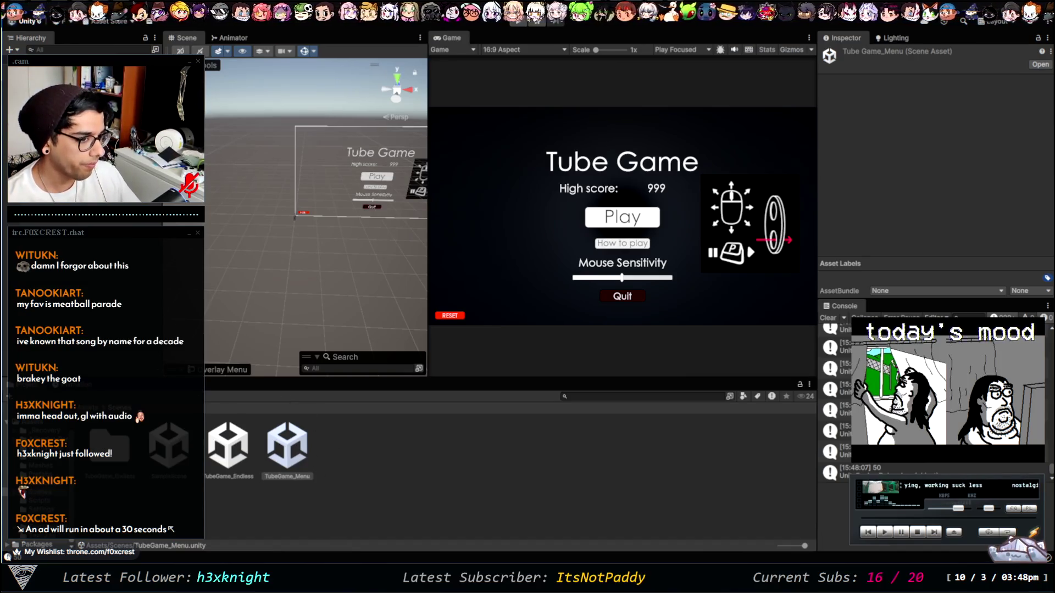
click(301, 224)
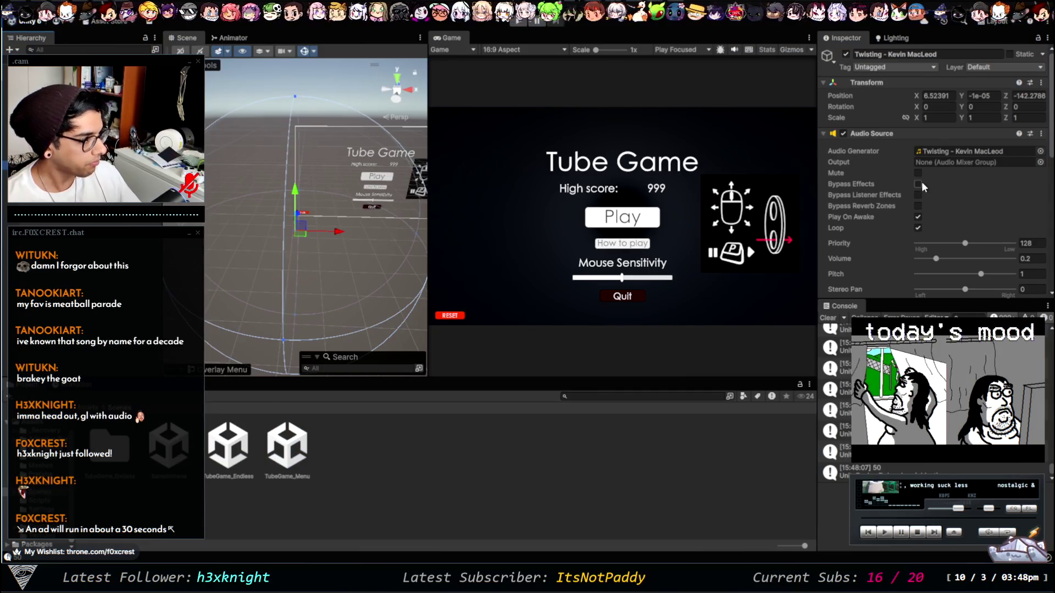
Step: Review the Twisting Audio Source settings, then return to the Audio Source manual page
scroll(892, 202, down, 3)
scroll(892, 200, up, 3)
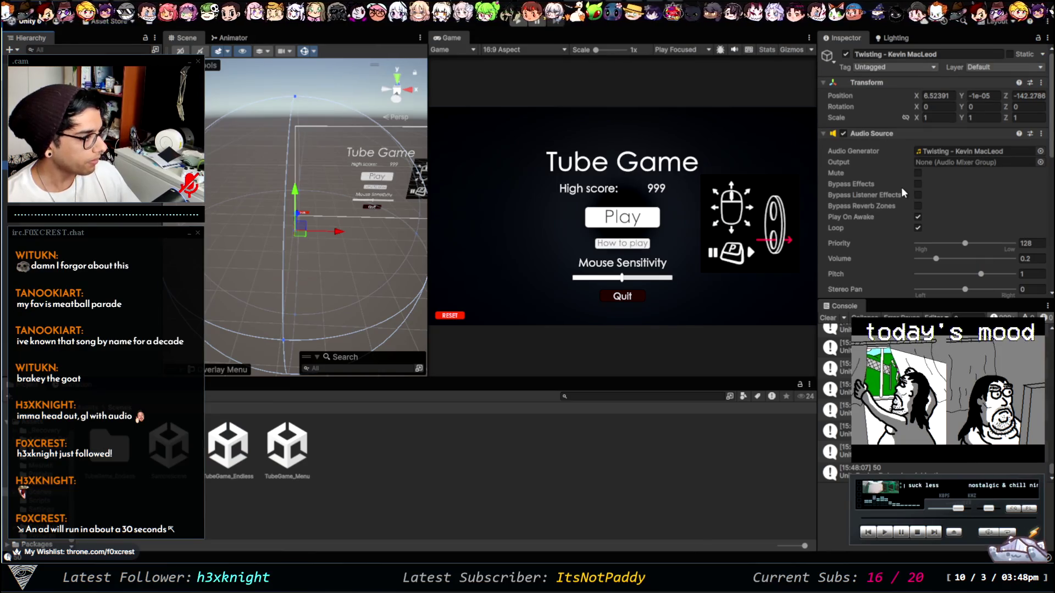
scroll(901, 150, down, 3)
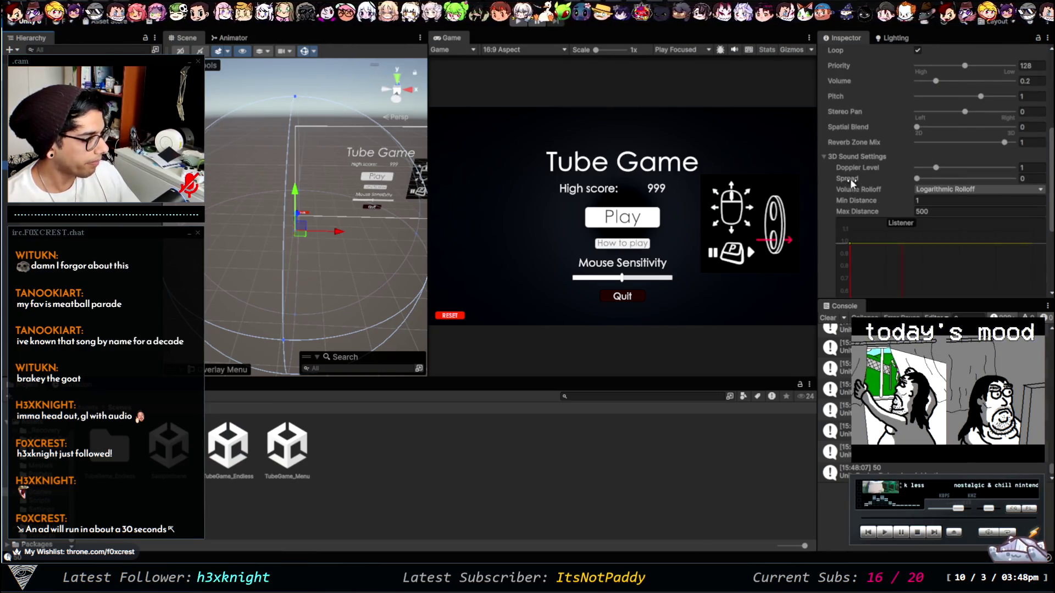
scroll(849, 179, down, 3)
scroll(836, 226, up, 5)
scroll(835, 225, up, 3)
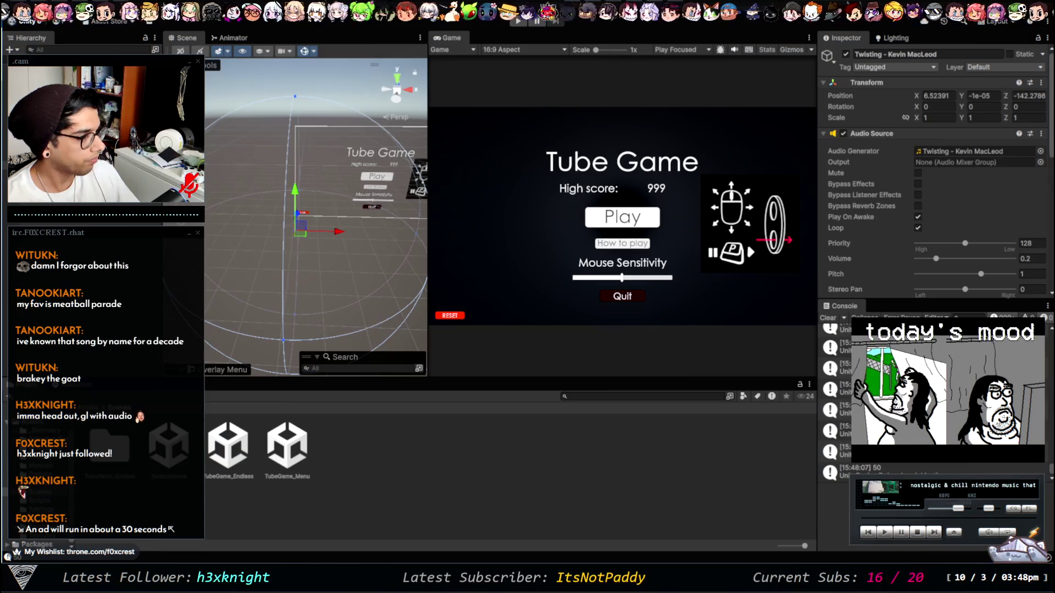
key(alt+Tab)
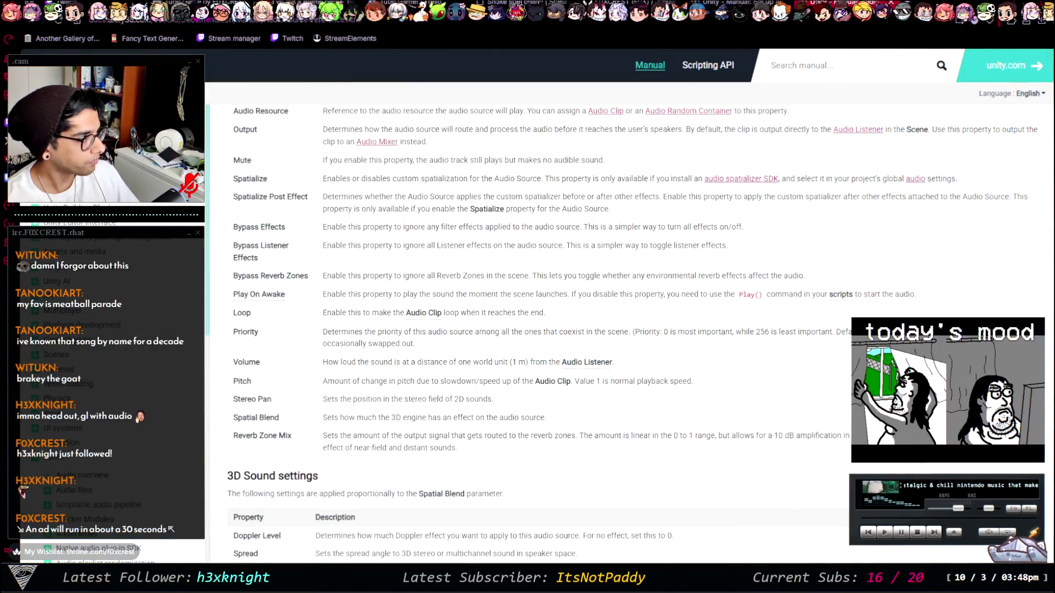
Step: Search 'don't destroy on load audio source' in a new tab, read the Unity Discussions thread, and return to the results
key(ctrl+t)
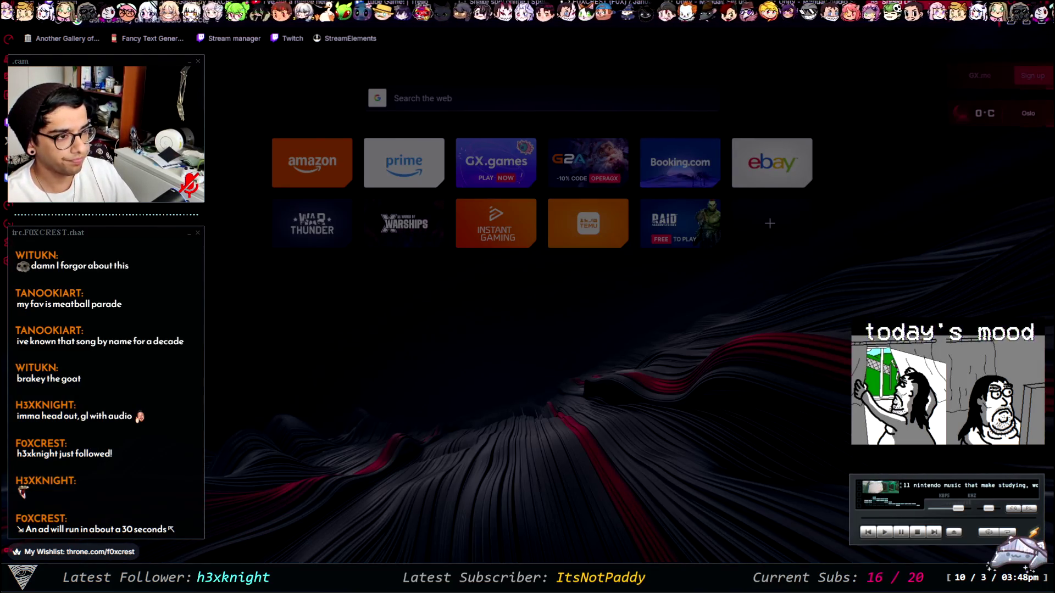
key(Return)
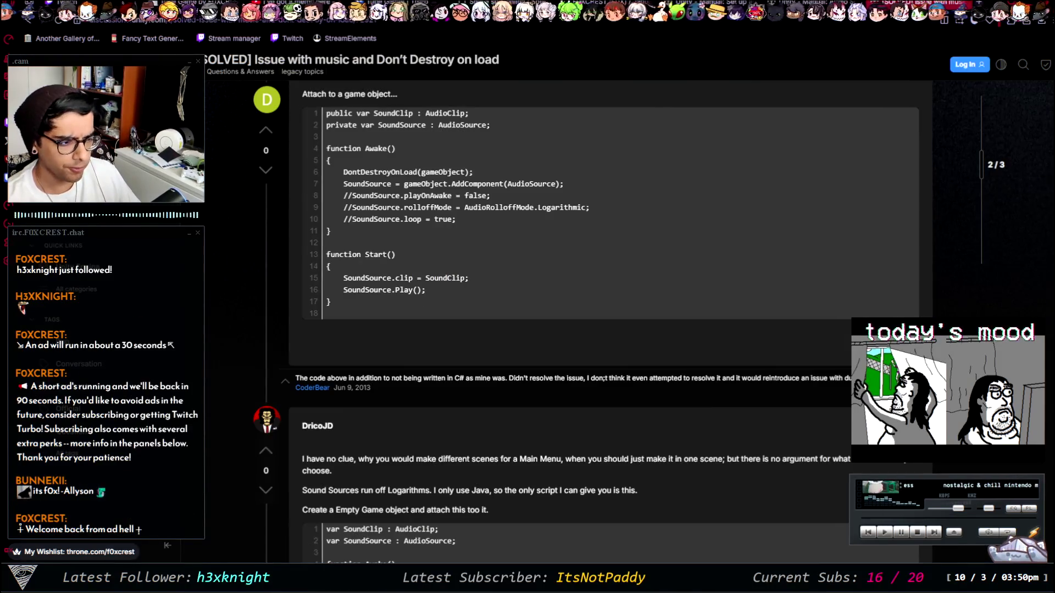
scroll(610, 324, down, 6)
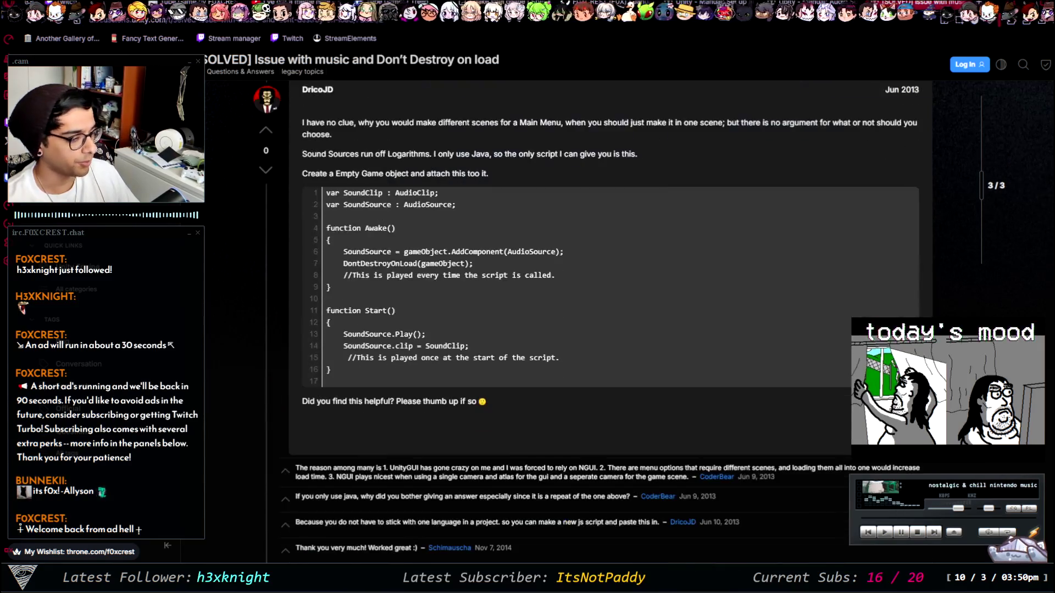
scroll(599, 322, down, 8)
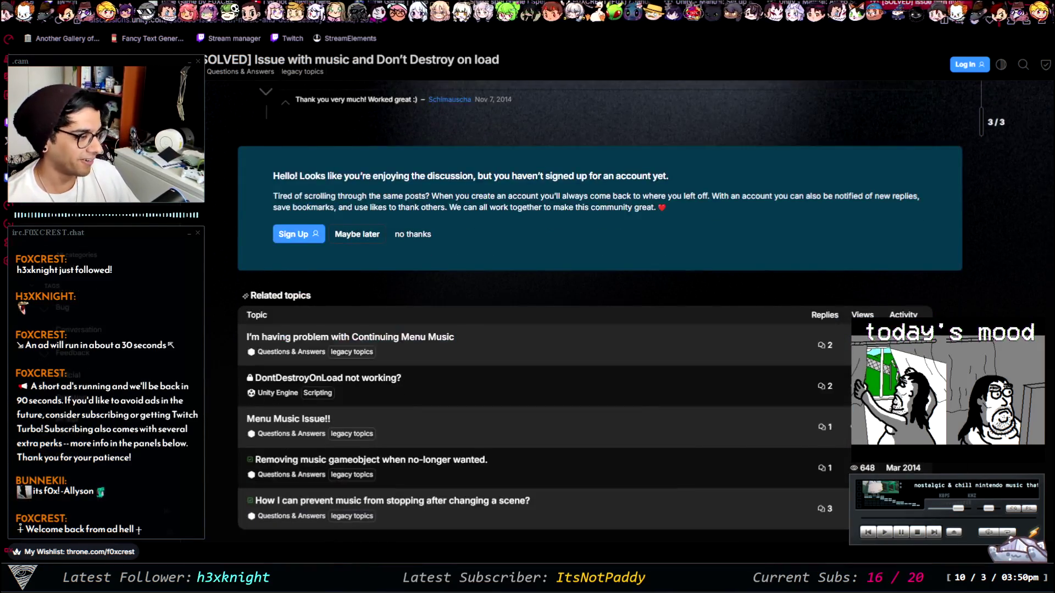
key(alt+Left)
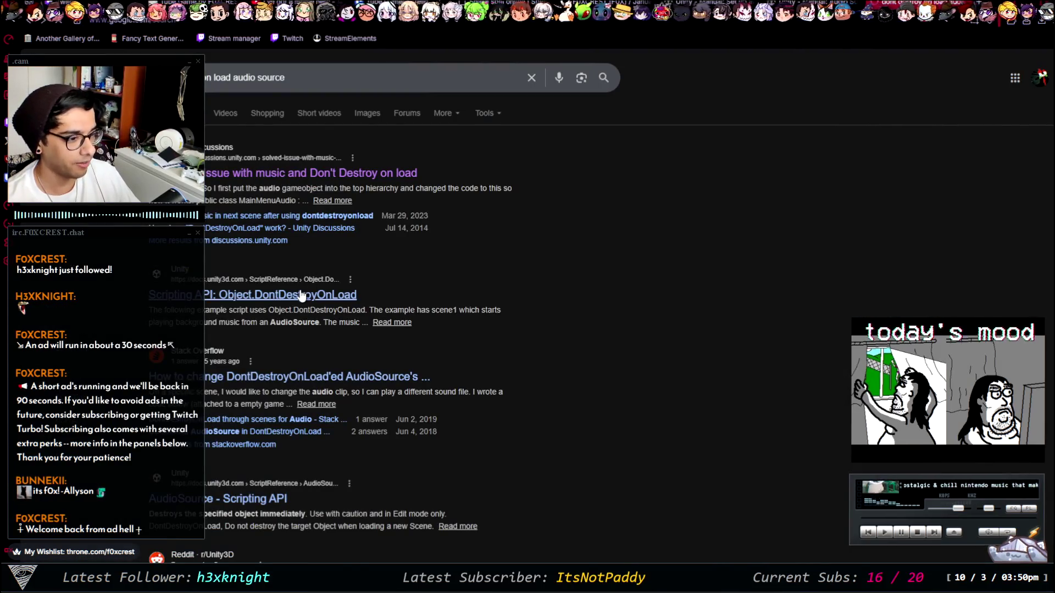
Step: Replace the query with 'how to make music continue between scenes nity' and search
triple_click(247, 78)
key(BackSpace)
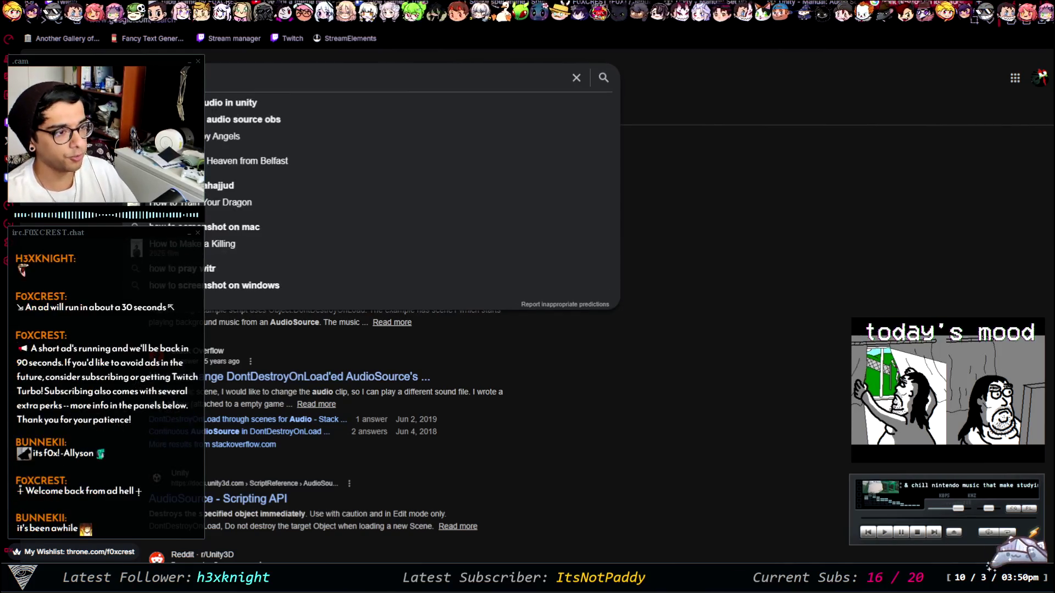
text(how to make music contin)
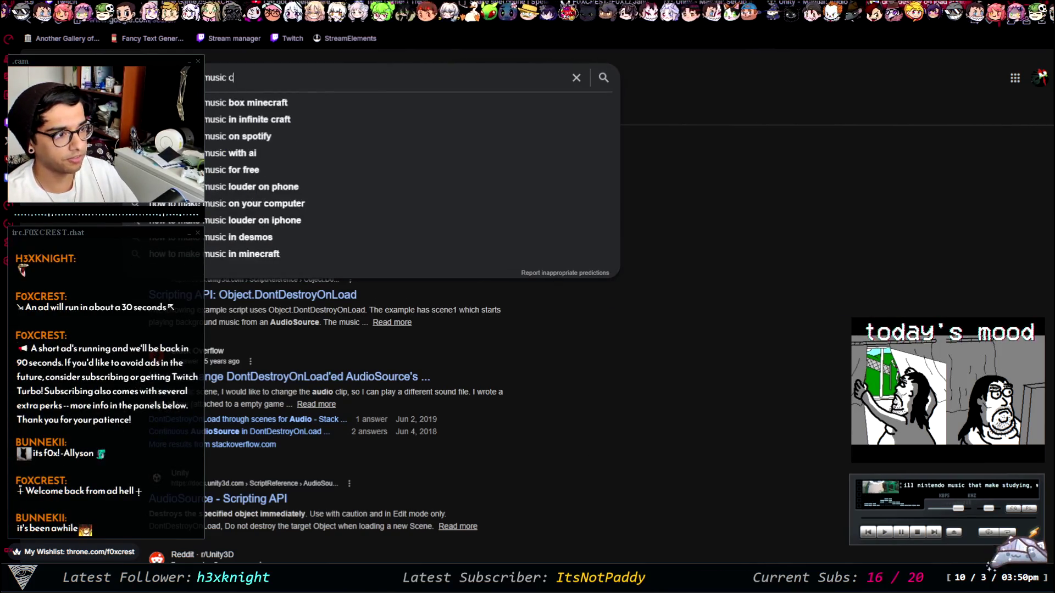
text(ue between scen)
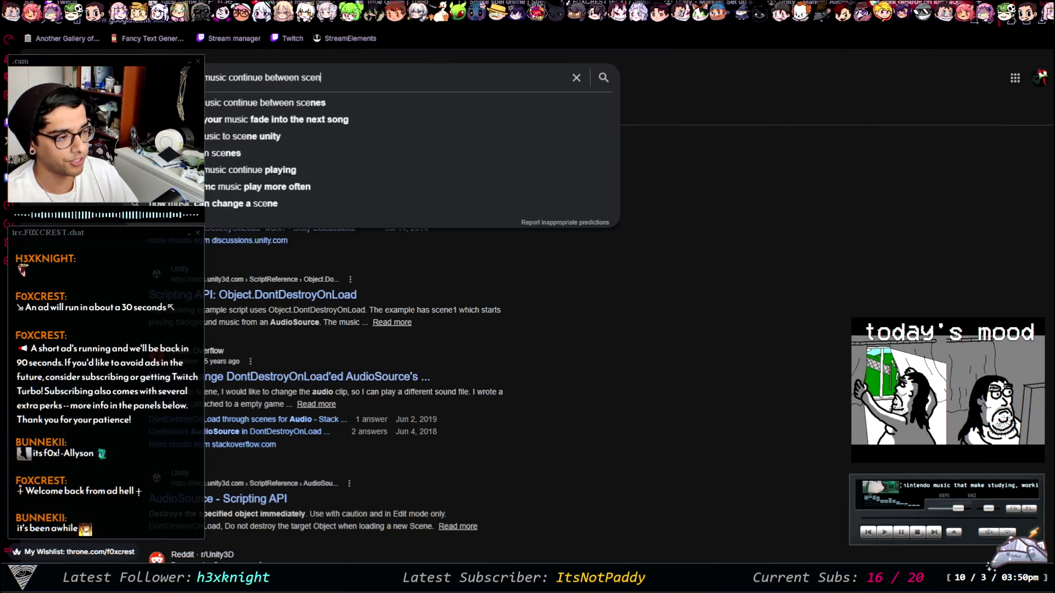
text(es nity)
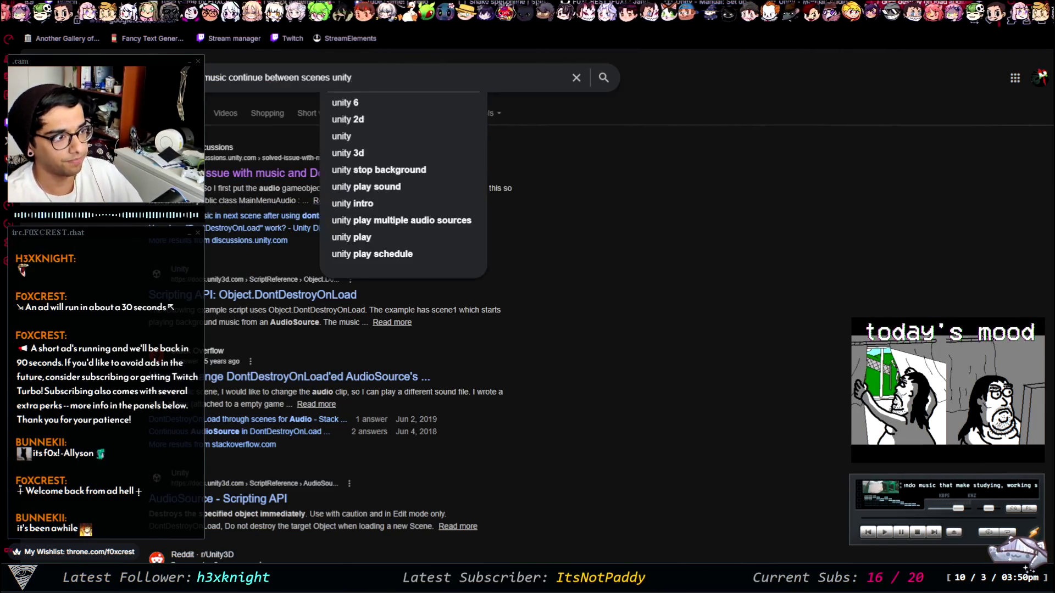
key(Return)
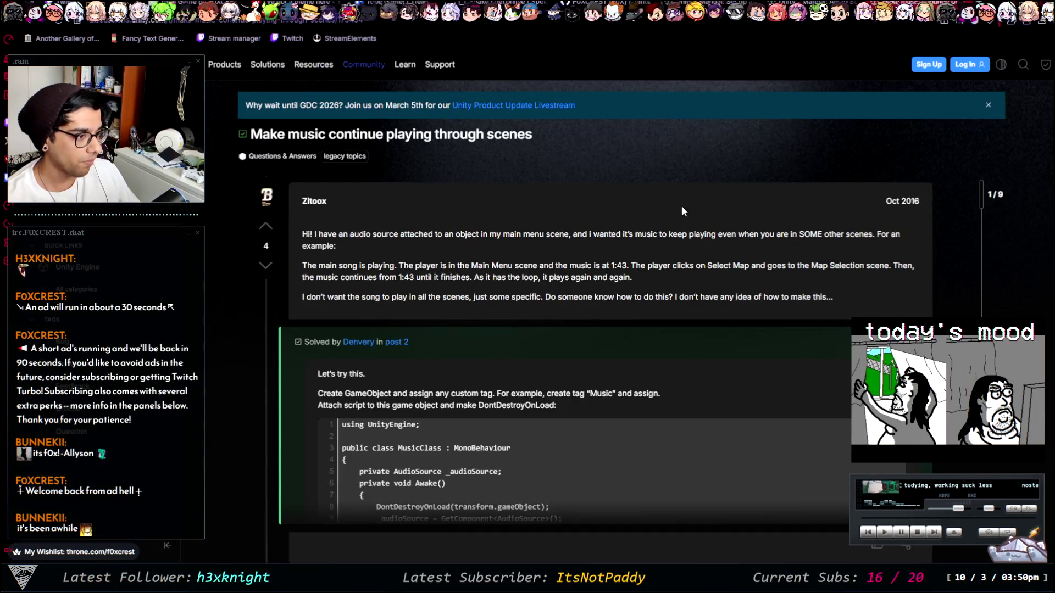
Step: Read the 'Make music continue playing through scenes' thread and its accepted DontDestroyOnLoad MusicClass answer
scroll(568, 198, down, 4)
scroll(339, 218, up, 4)
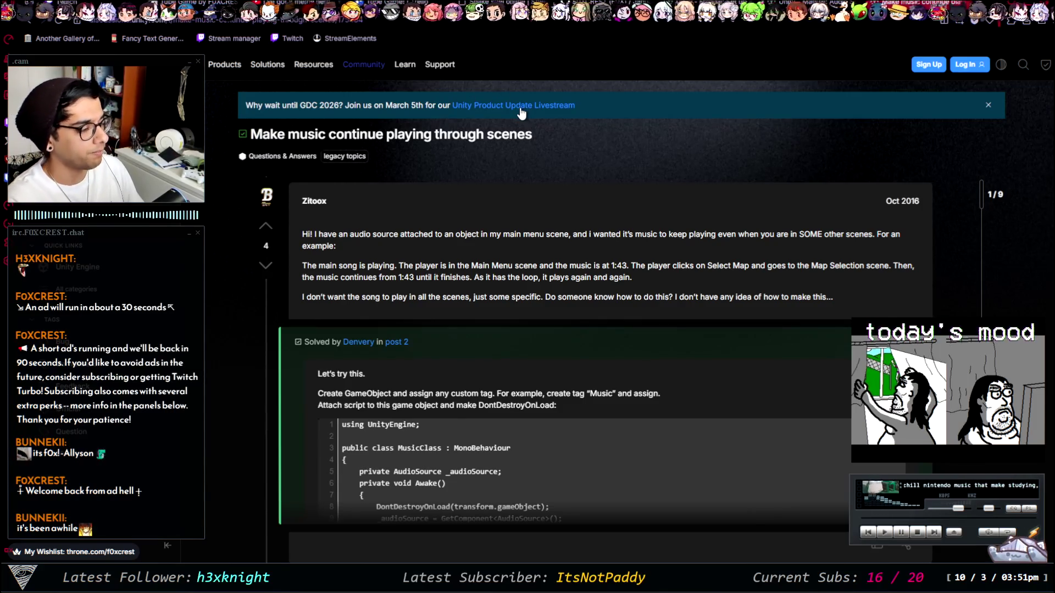
scroll(887, 176, down, 5)
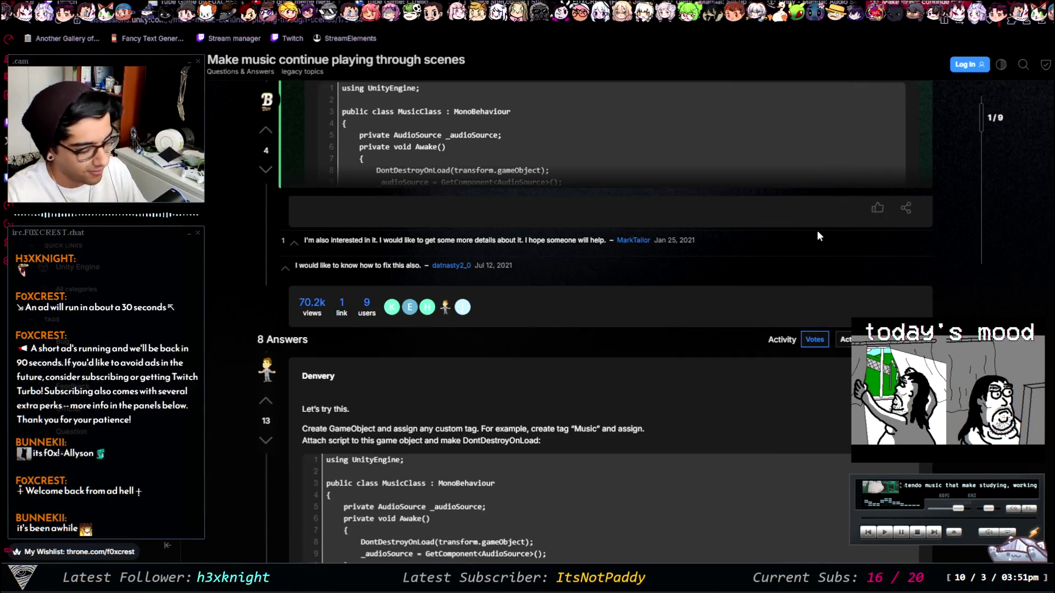
scroll(813, 220, up, 6)
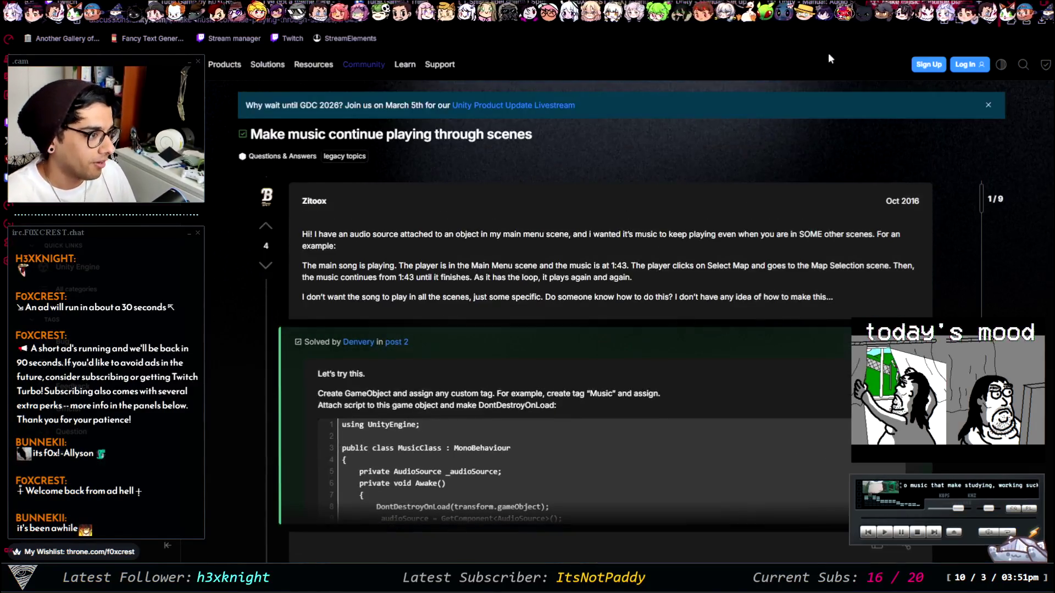
scroll(867, 254, down, 4)
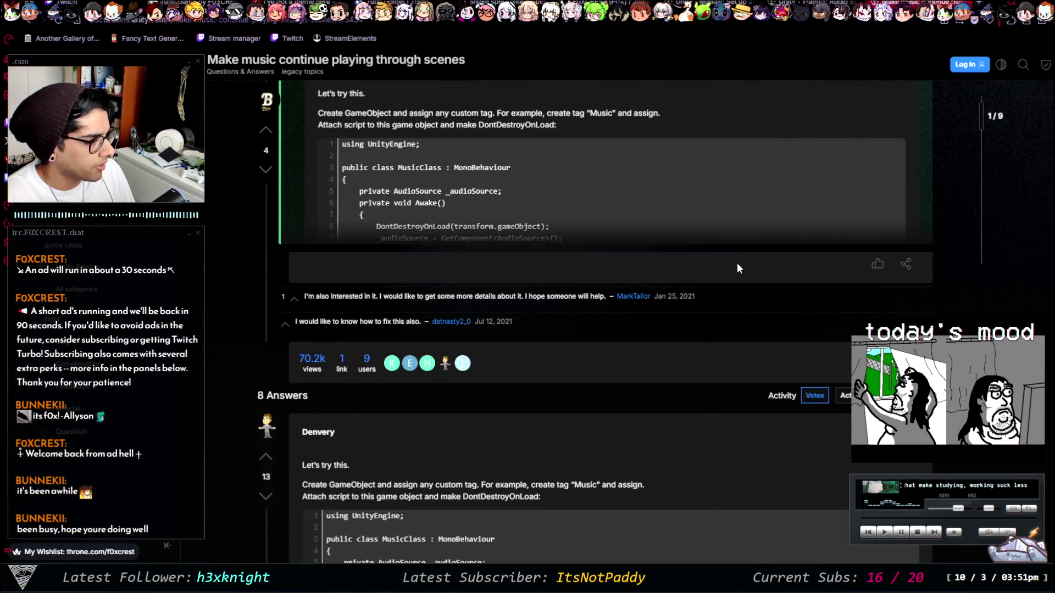
scroll(829, 254, up, 3)
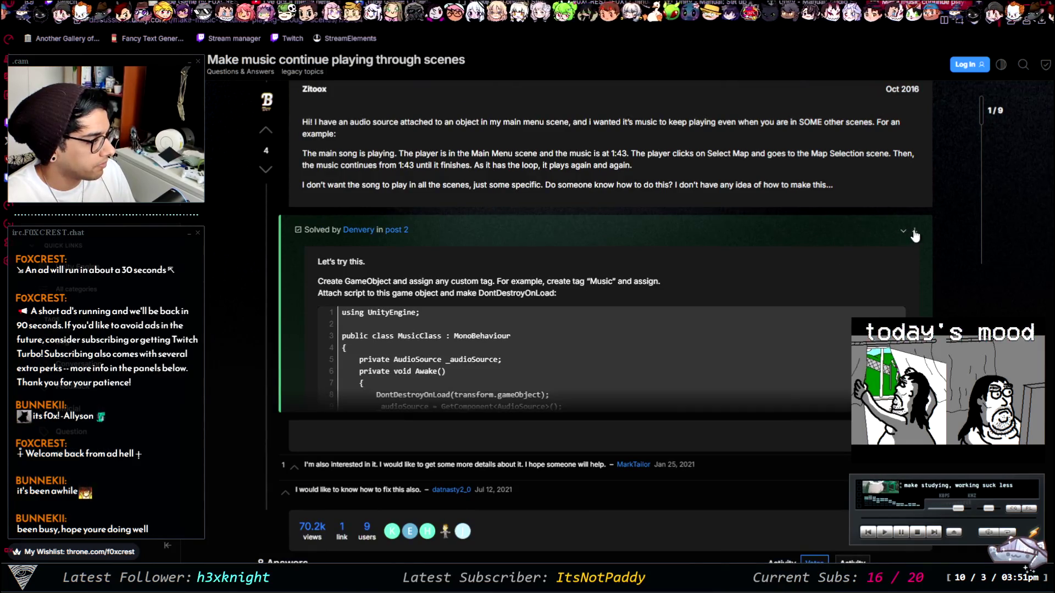
click(914, 232)
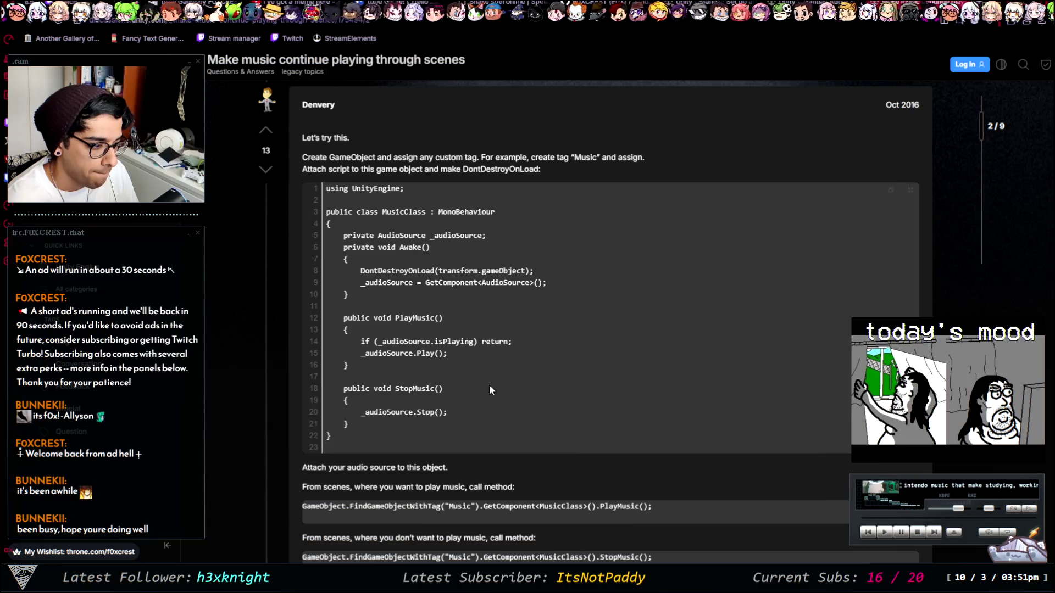
scroll(489, 384, down, 3)
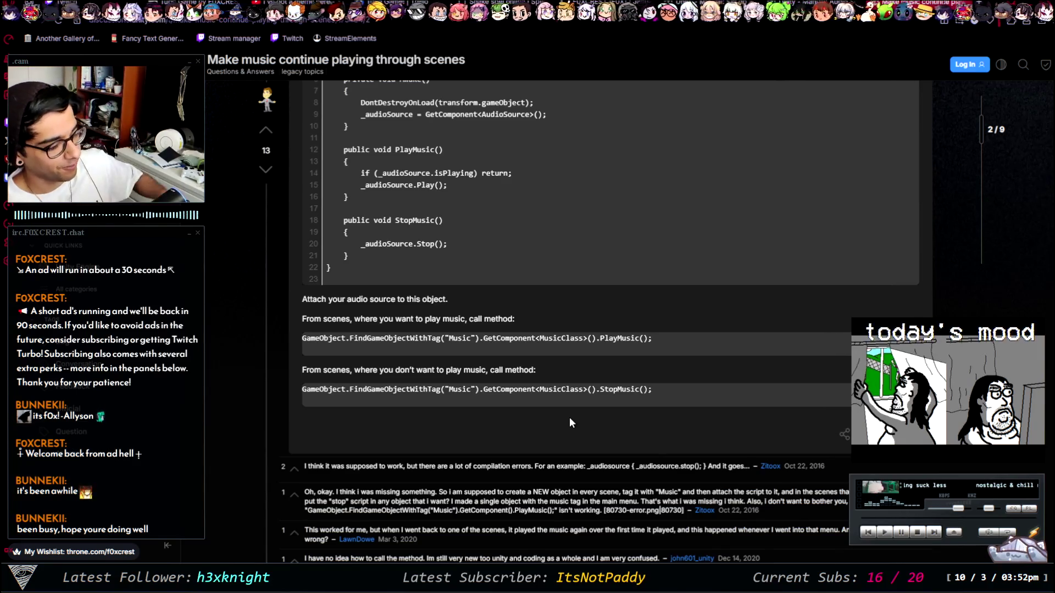
scroll(516, 376, up, 4)
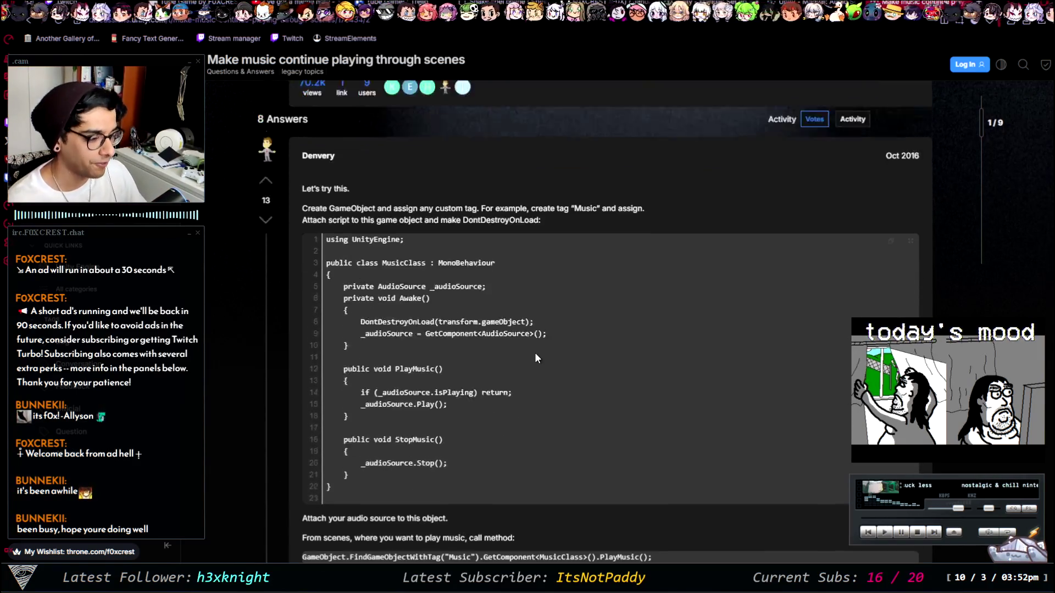
scroll(537, 359, down, 1)
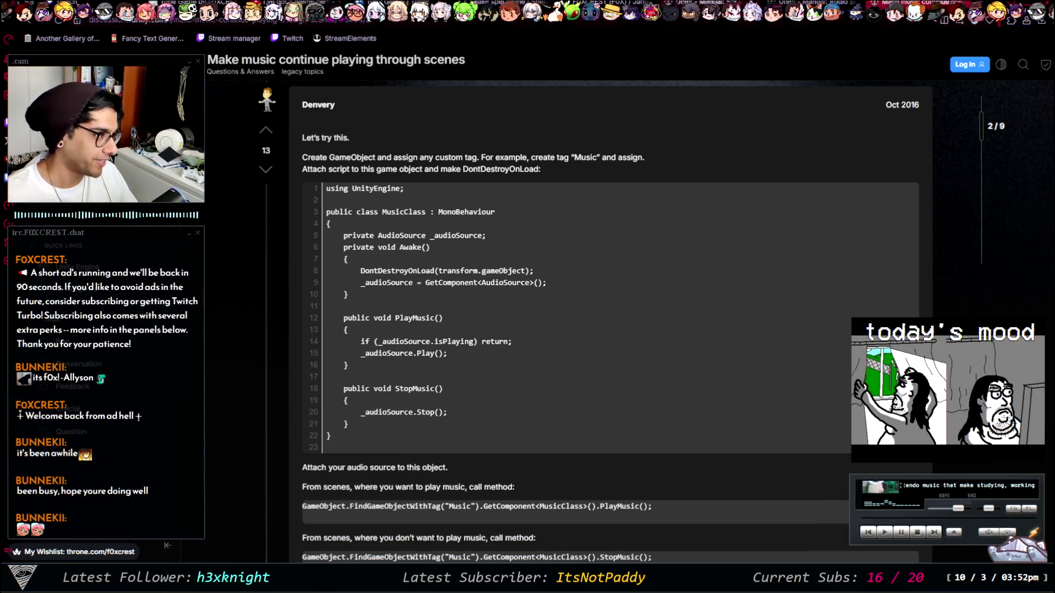
Step: Go back to the Audio Source manual tab, then return to the Unity editor
key(ctrl+shift+Tab)
key(ctrl+shift+Tab)
key(ctrl+shift+Tab)
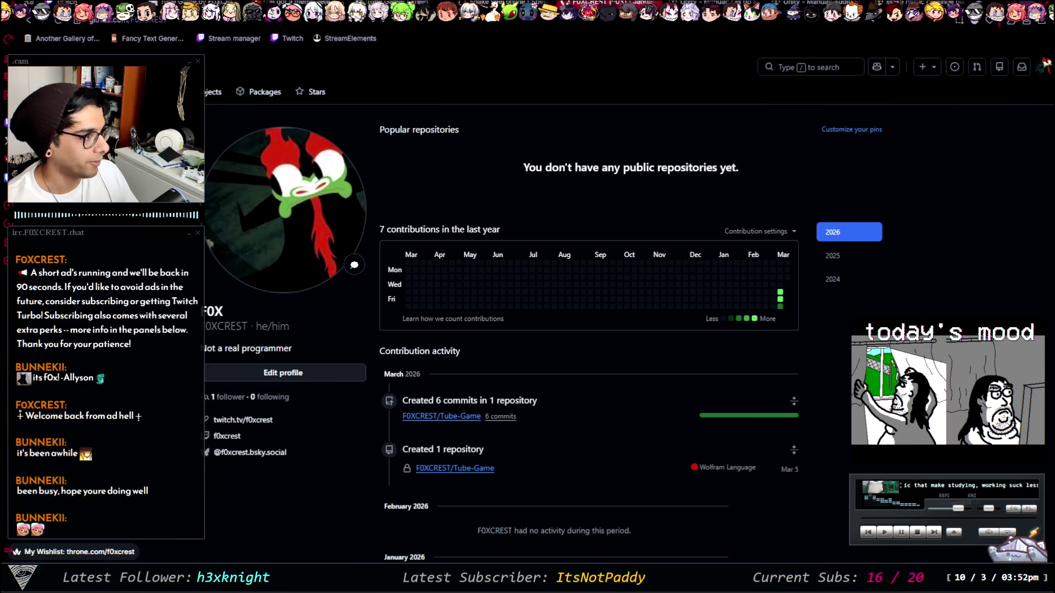
key(alt+Tab)
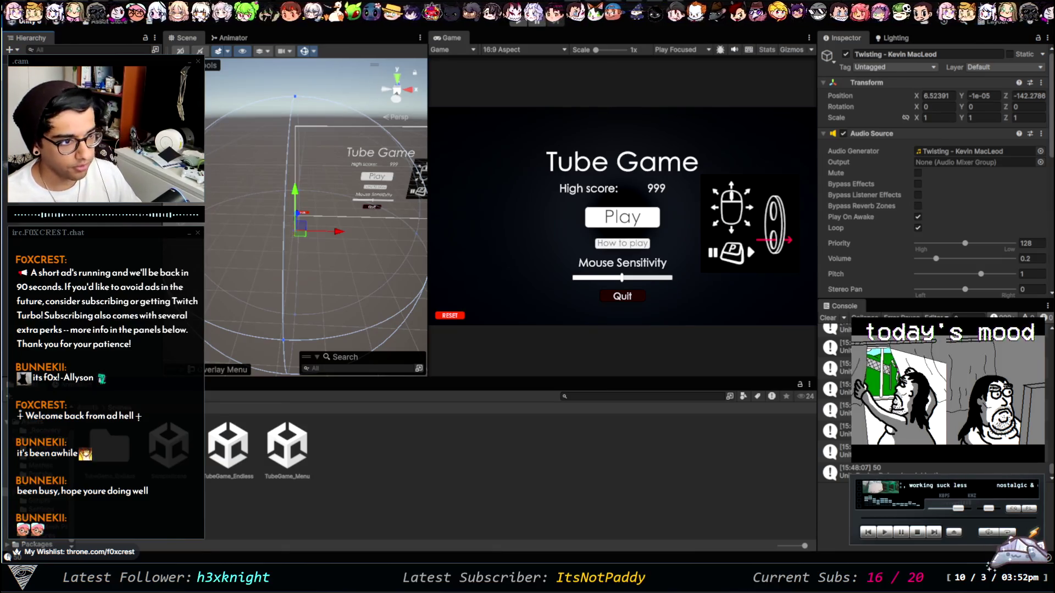
Step: Prefix the Twisting music object's name with 'BGM:' in the Inspector
click(287, 446)
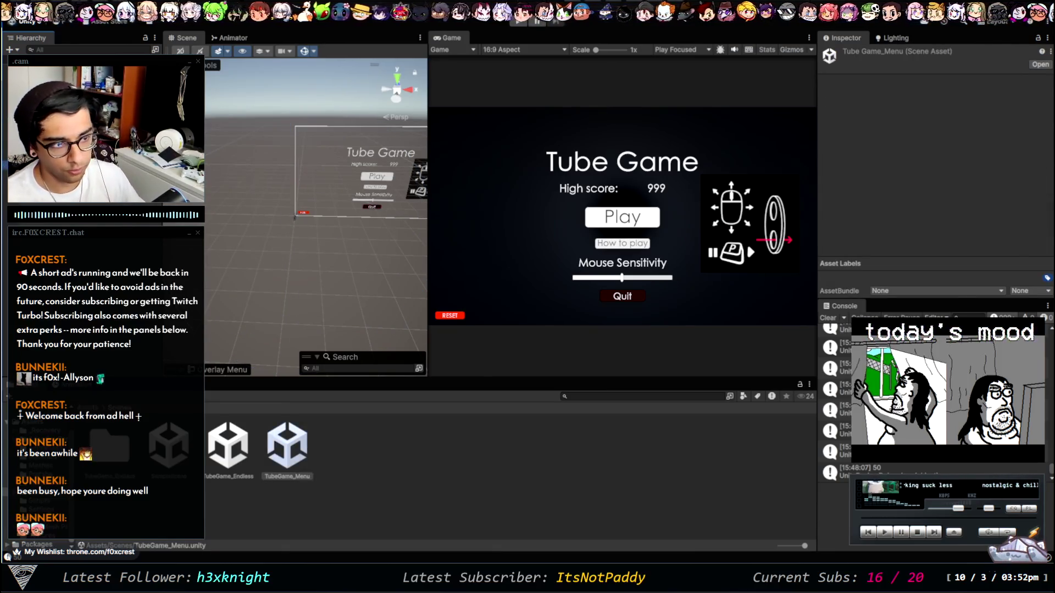
click(302, 224)
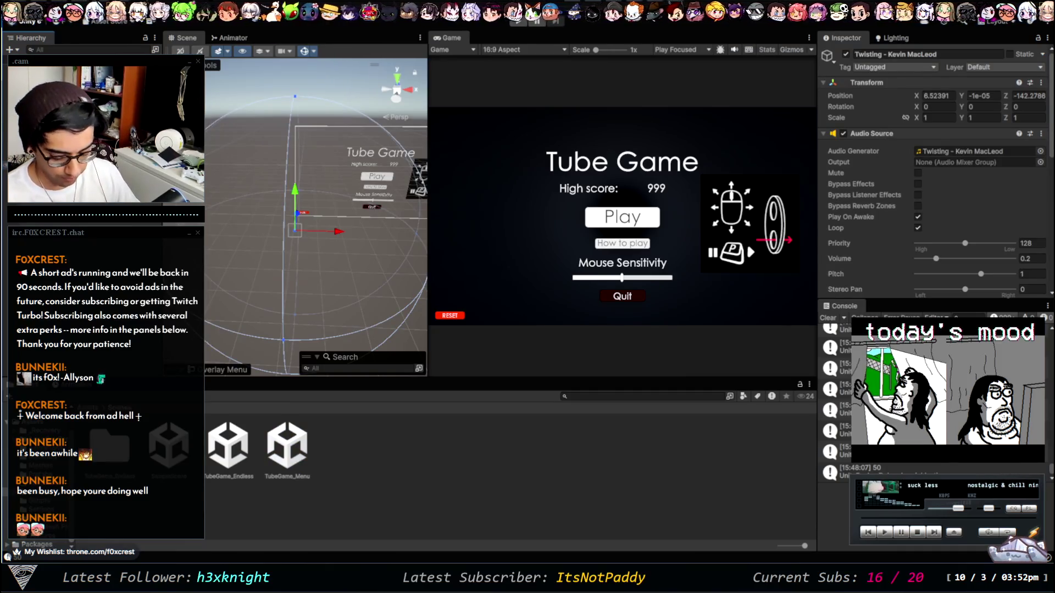
text(BGM:)
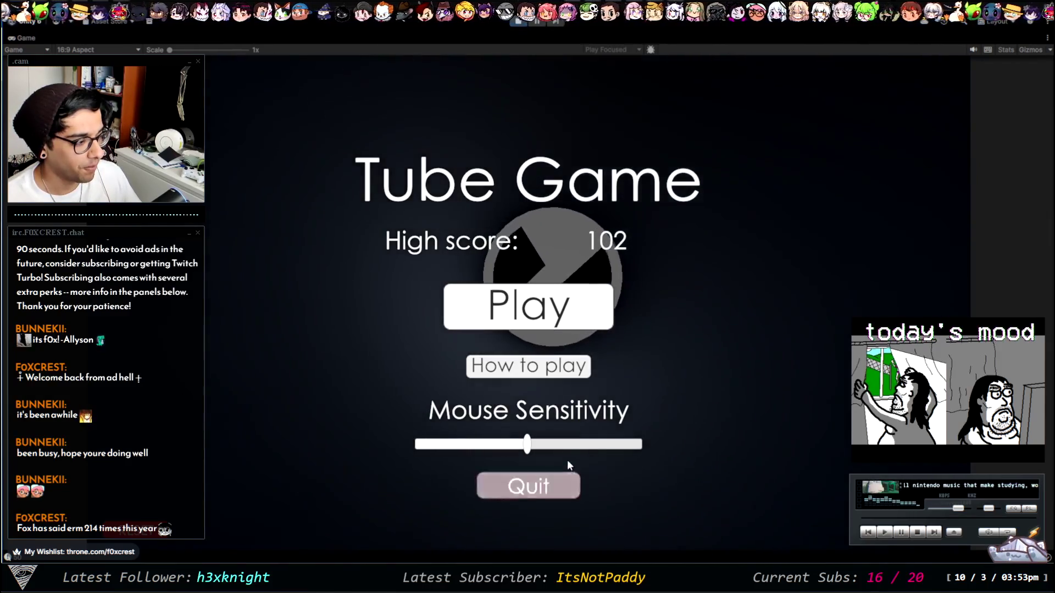
Step: Sweep Mouse Sensitivity from minimum to maximum, settle near the middle, and show the How to play panel
mouse_move(523, 450)
mouse_down()
mouse_move(372, 439)
mouse_move(472, 444)
mouse_move(432, 445)
mouse_up()
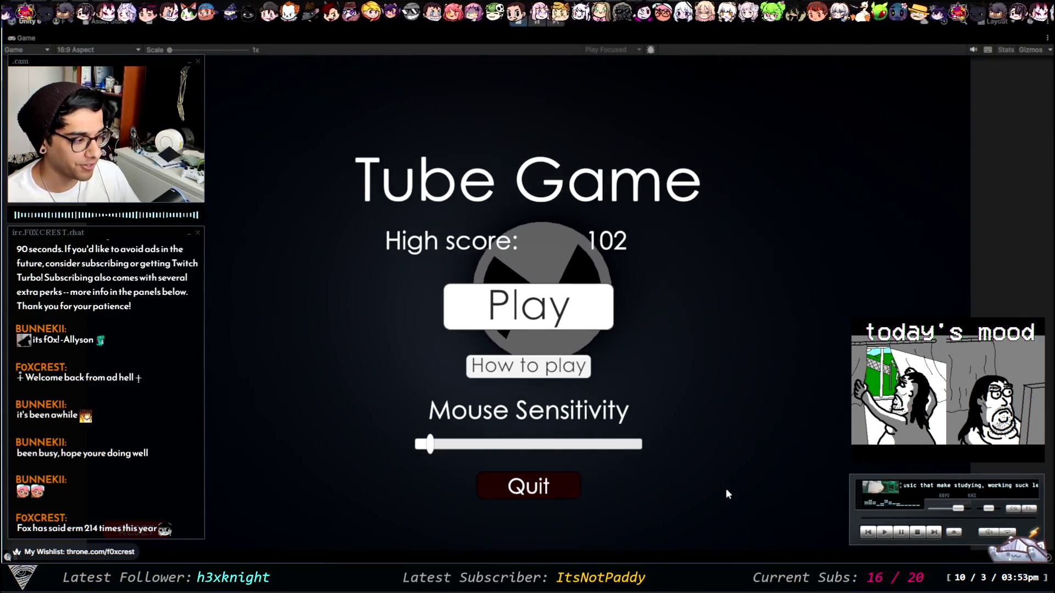
drag(609, 445, 655, 450)
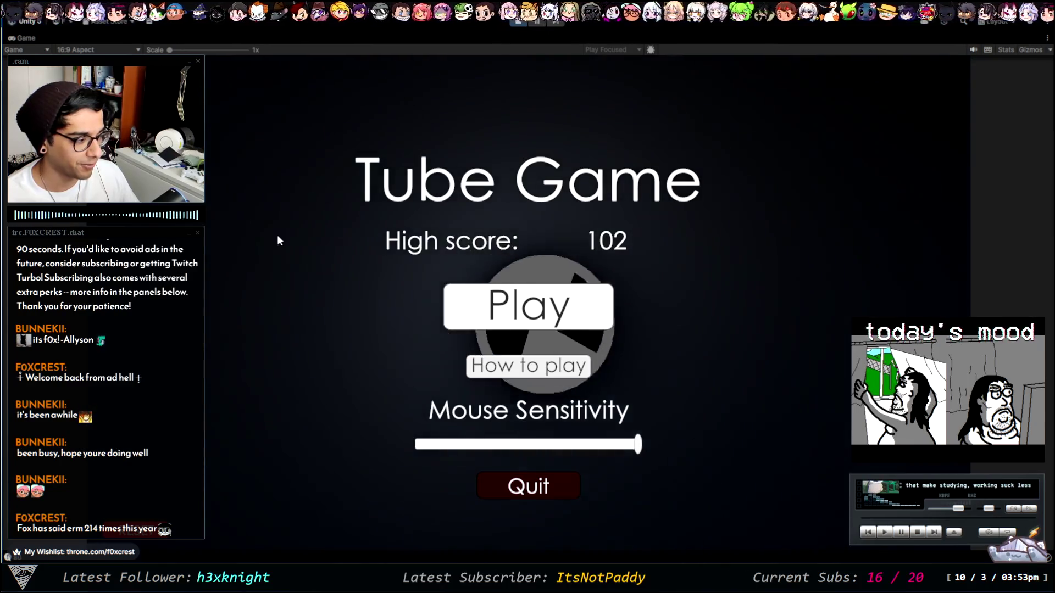
mouse_move(542, 445)
mouse_down()
mouse_move(502, 447)
mouse_move(546, 448)
mouse_move(526, 421)
mouse_up()
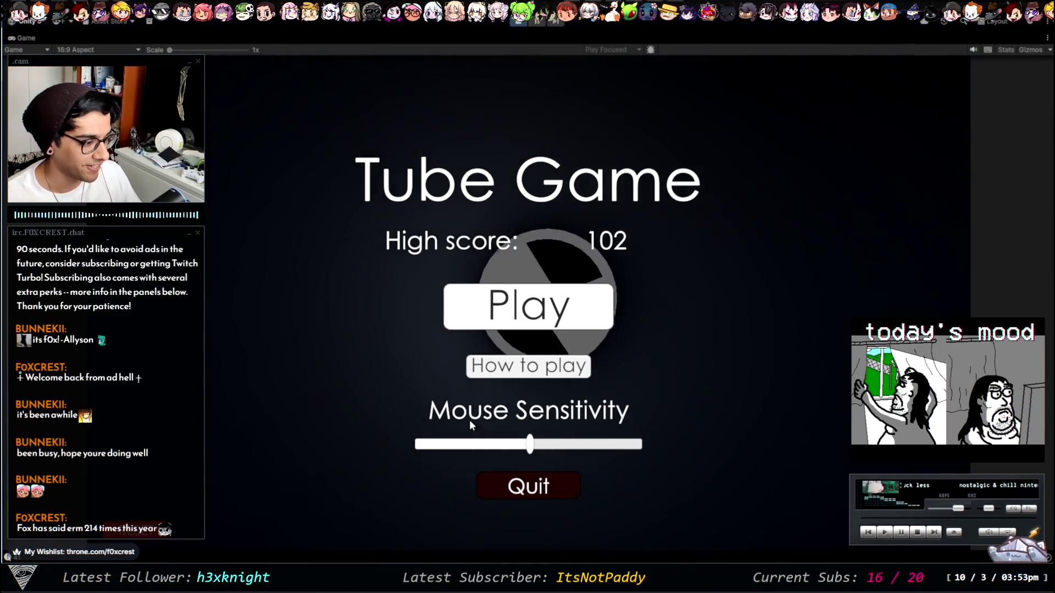
mouse_move(529, 446)
mouse_down()
mouse_move(504, 446)
mouse_move(527, 448)
mouse_up()
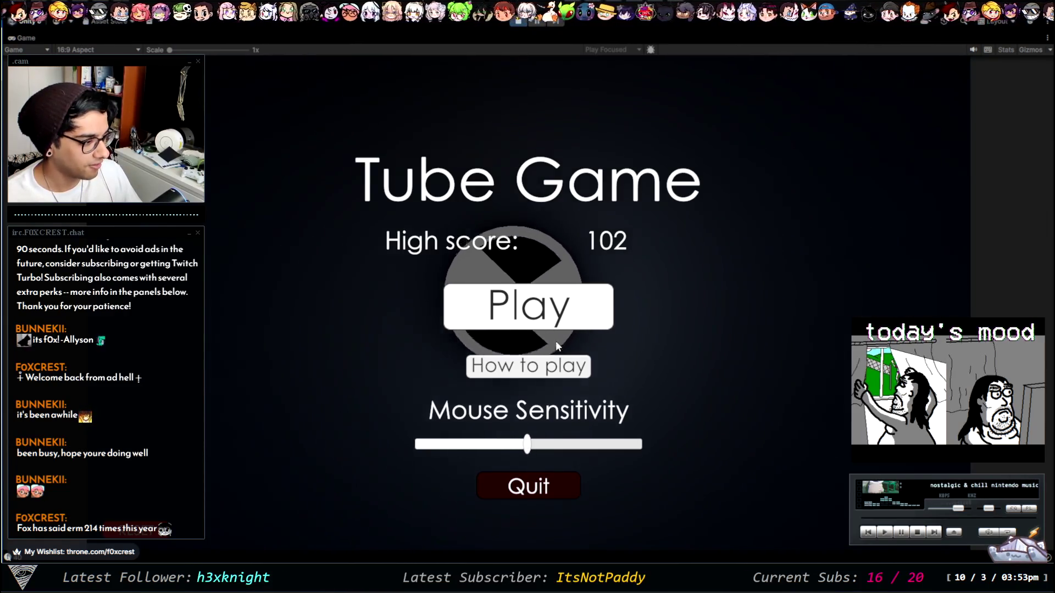
click(538, 371)
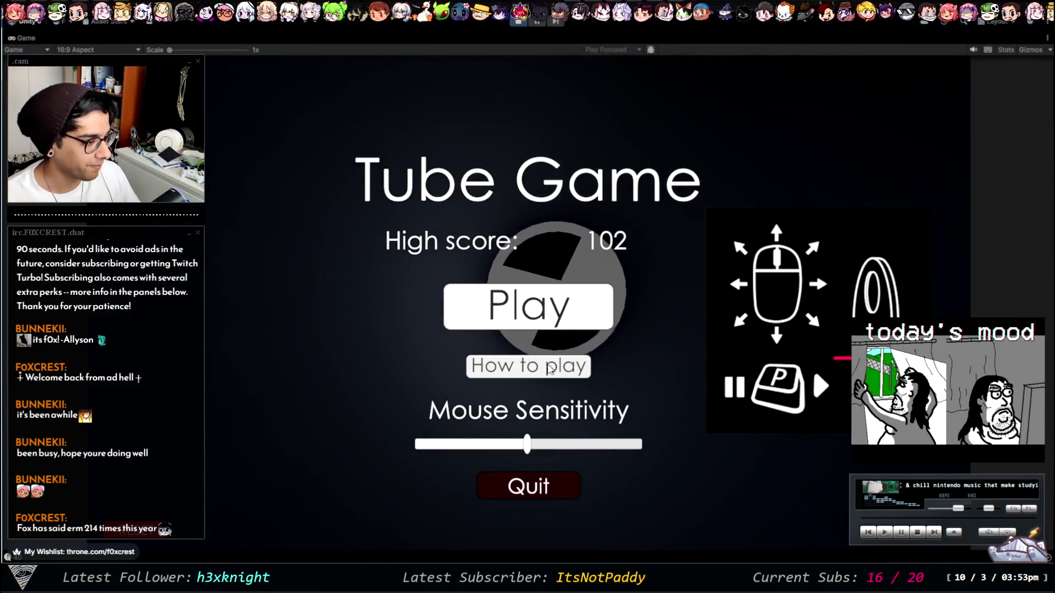
Step: Play a Tube Game round to a new 709 high score, then return to the main menu
click(530, 308)
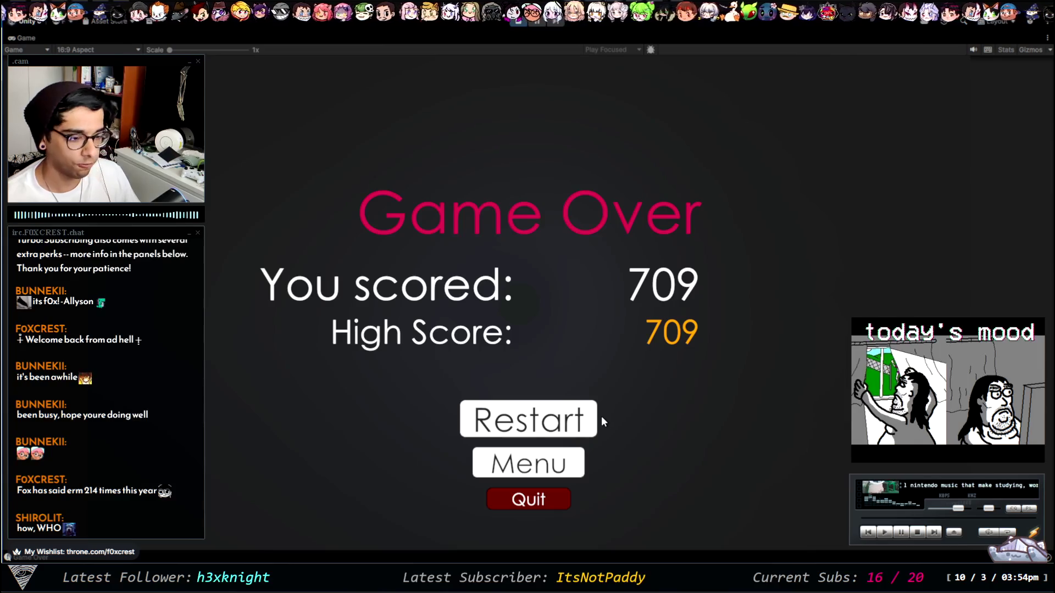
click(566, 452)
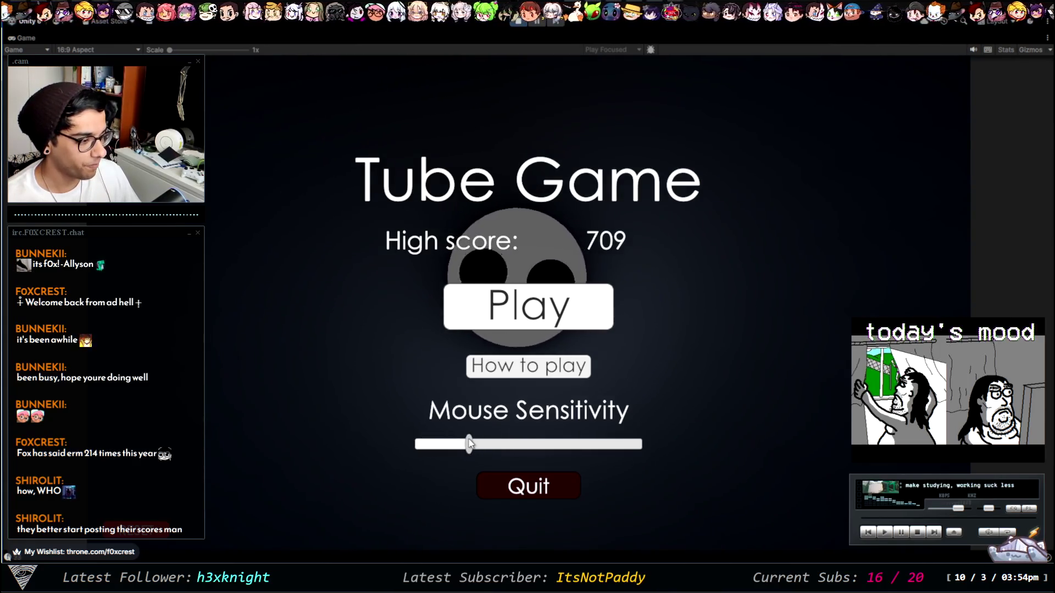
Step: Play a 102-point round, reset the menu's high score to 0, and start a new run
click(525, 328)
click(529, 304)
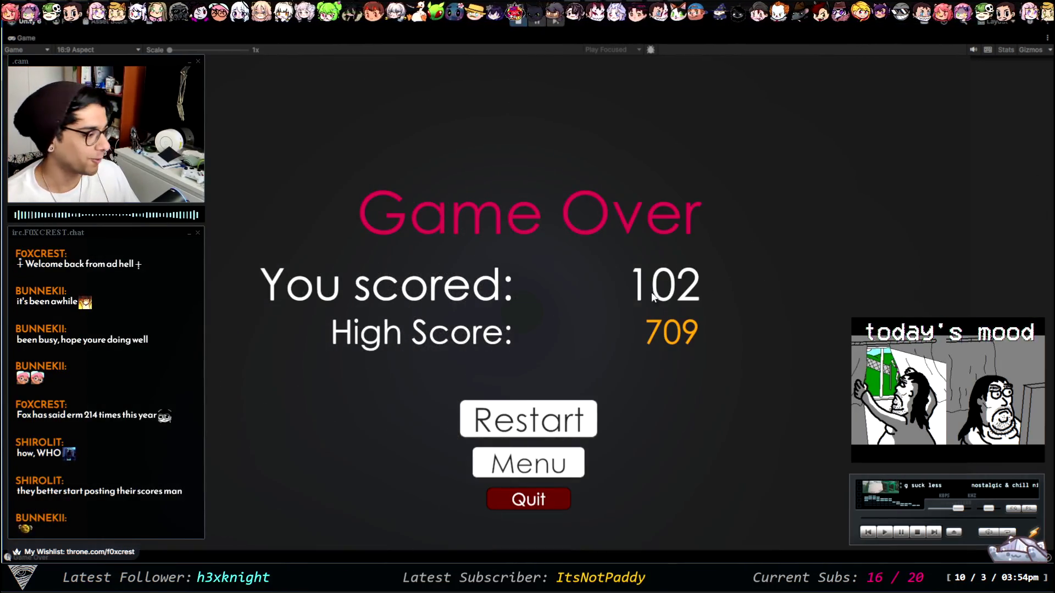
click(547, 474)
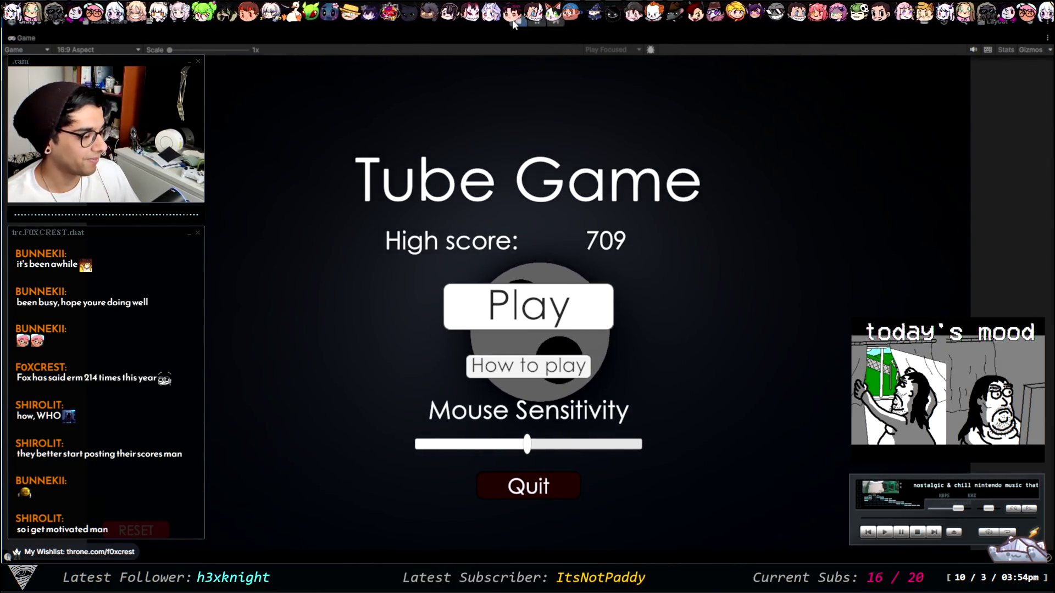
click(632, 238)
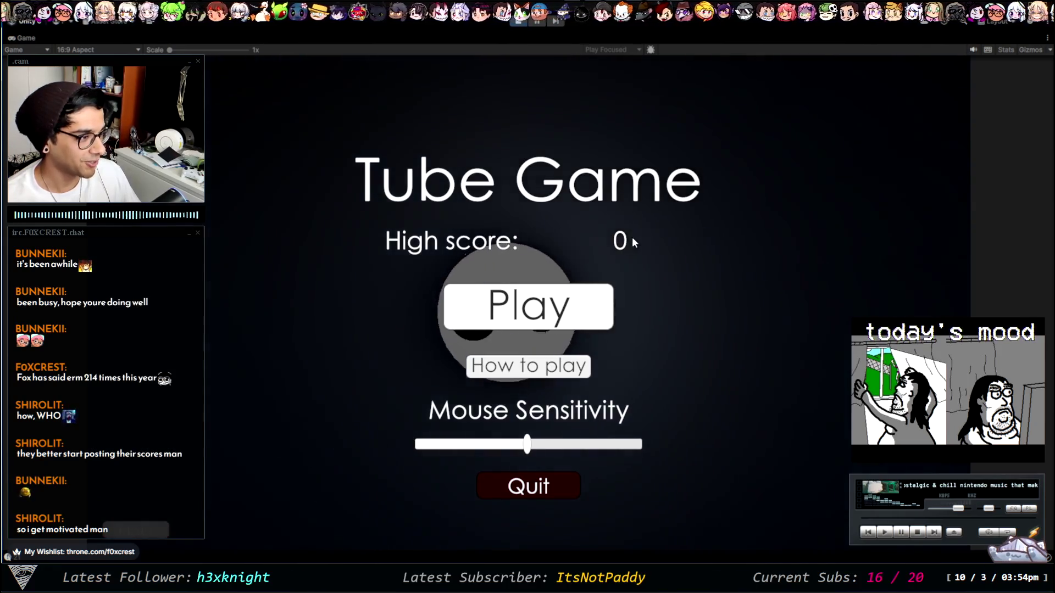
click(555, 322)
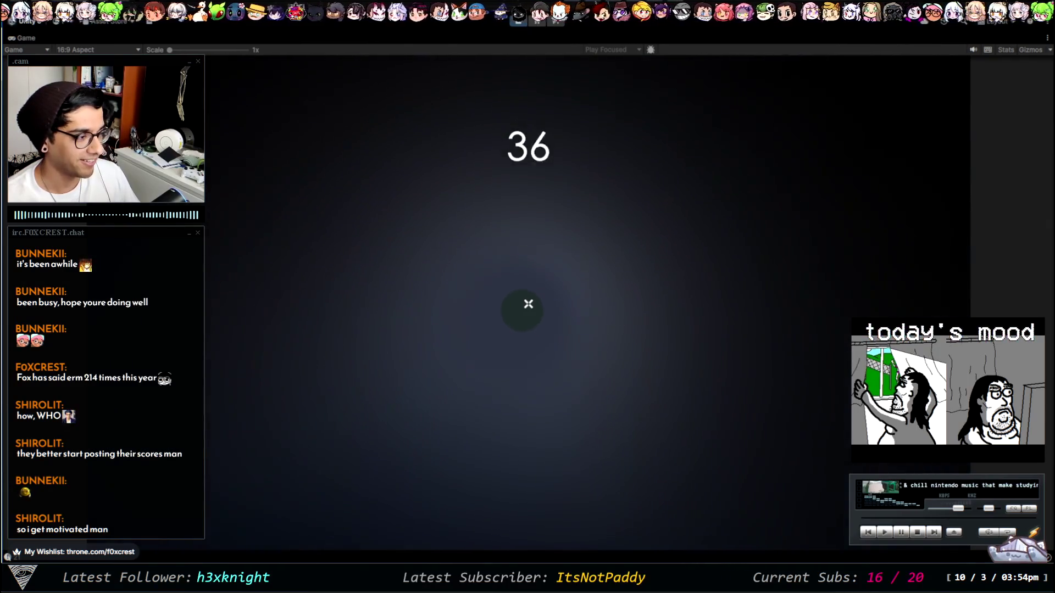